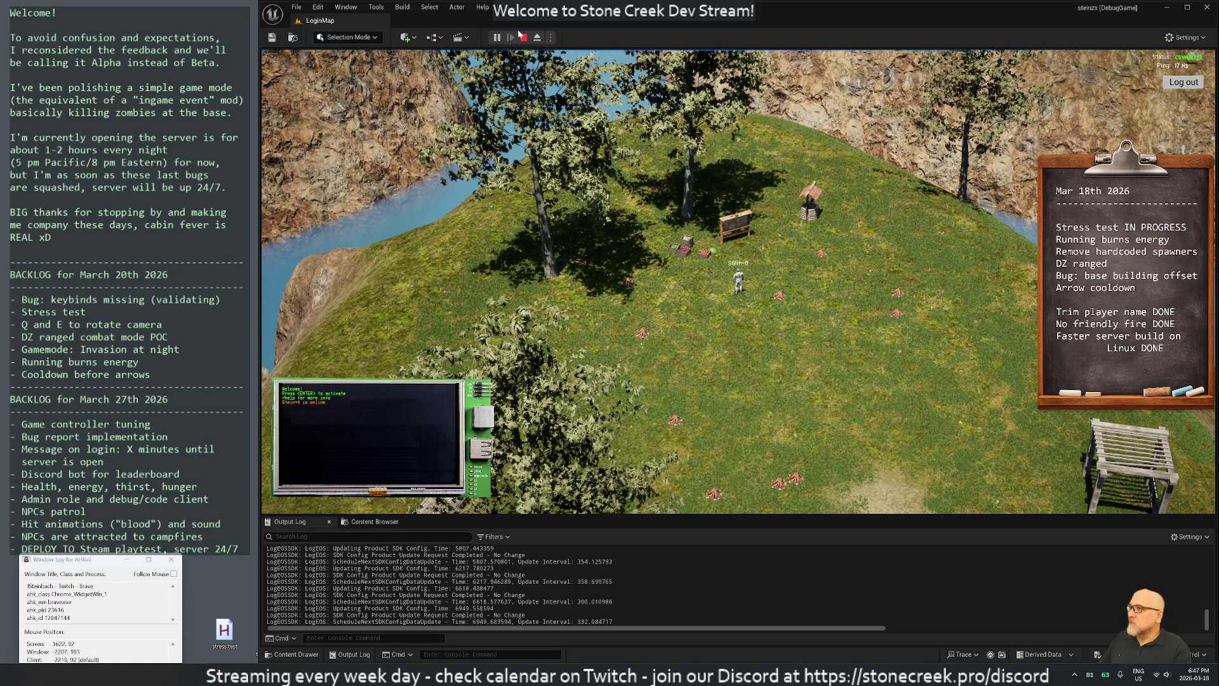
Stop the Play-in-Editor session and bring the stress test script editor forward
left_click(524, 37)
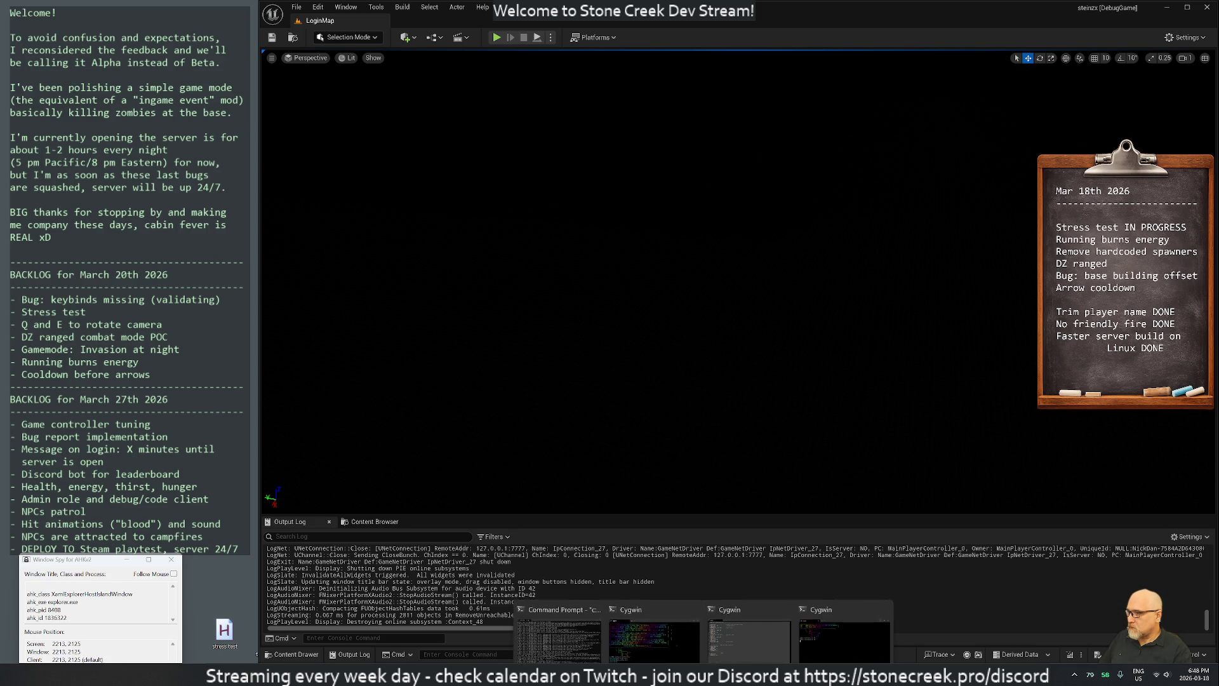
left_click(717, 608)
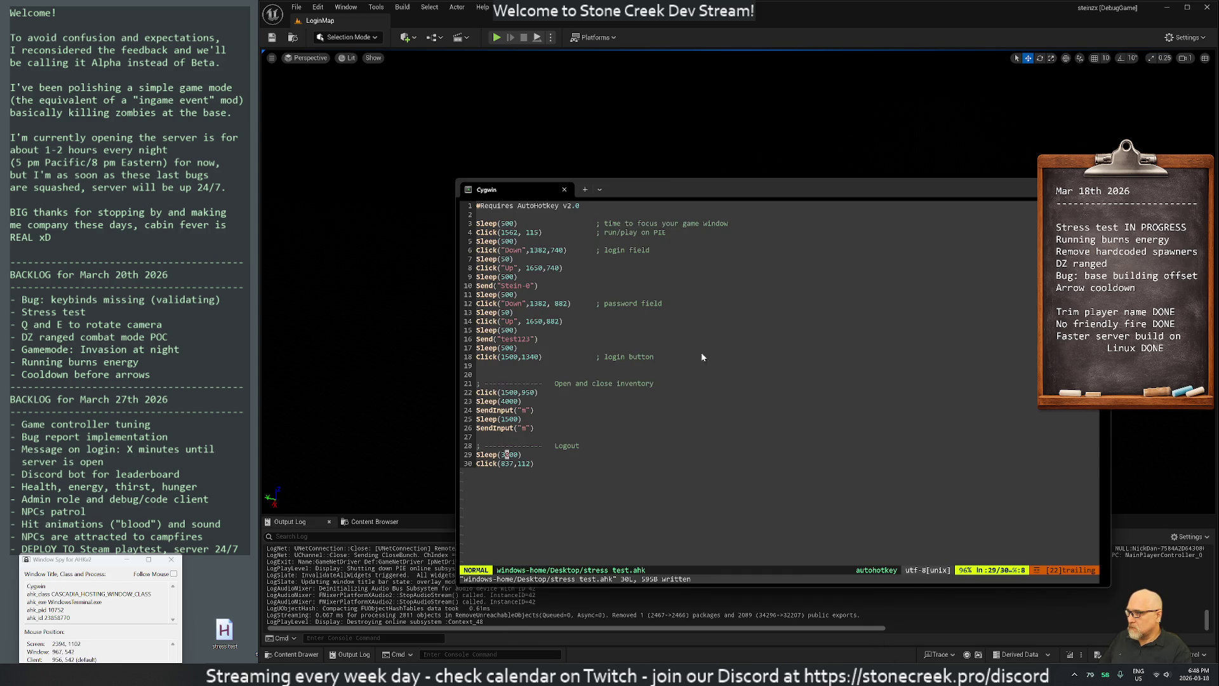
Correct the player name sent on line 10 of stress test.ahk
left_click(527, 286)
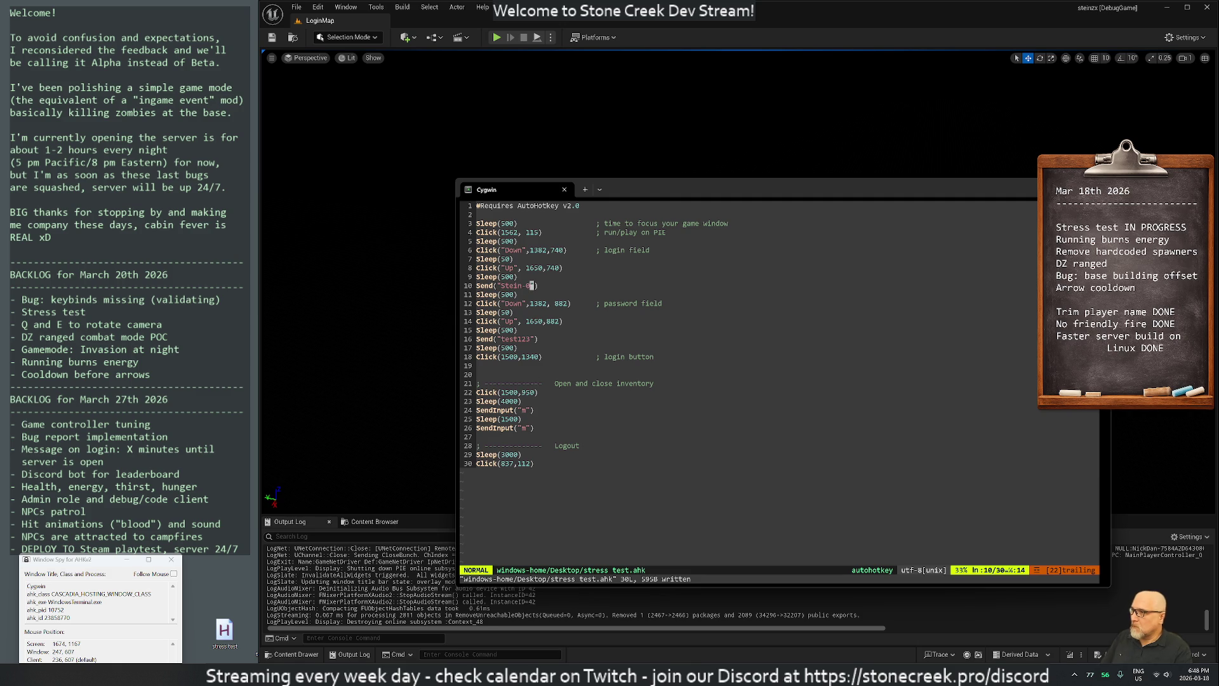
key("a")
key("BackSpace")
key("BackSpace")
type("bach")
Append a digit to the password on line 16, save with :w, and select the script icon
key("Escape")
key("j")
key("j")
key("j")
key("j")
key("j")
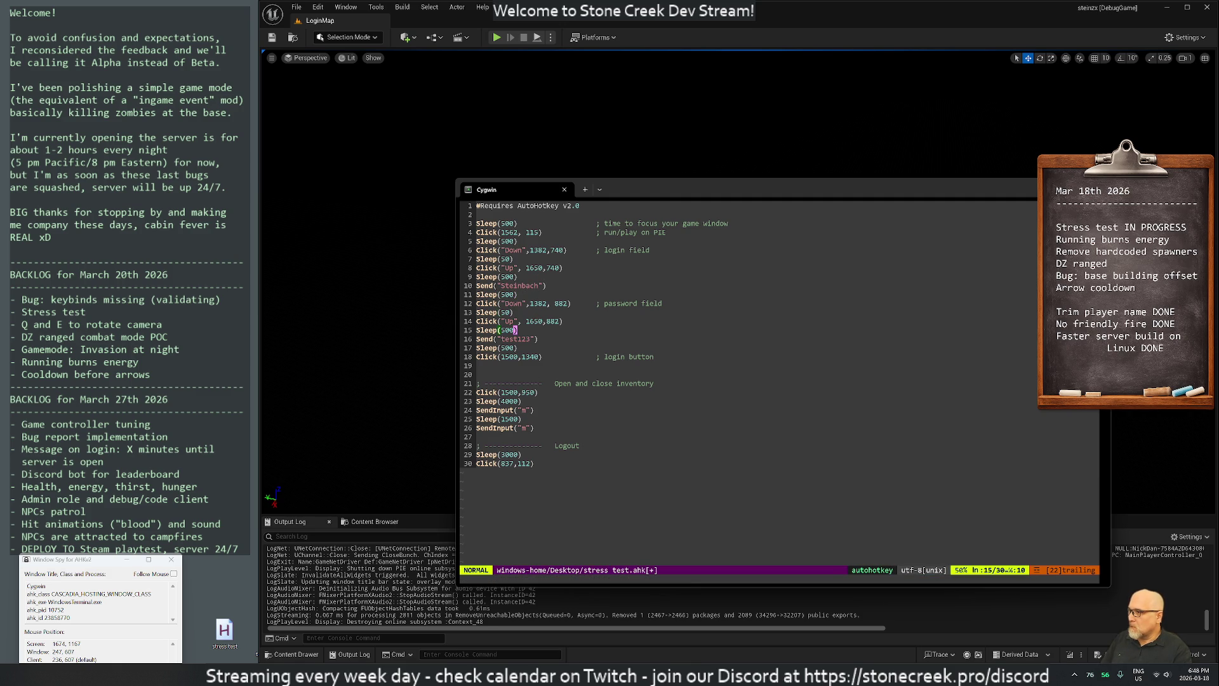
type("hi4")
key("Escape")
type(":w")
key("Return")
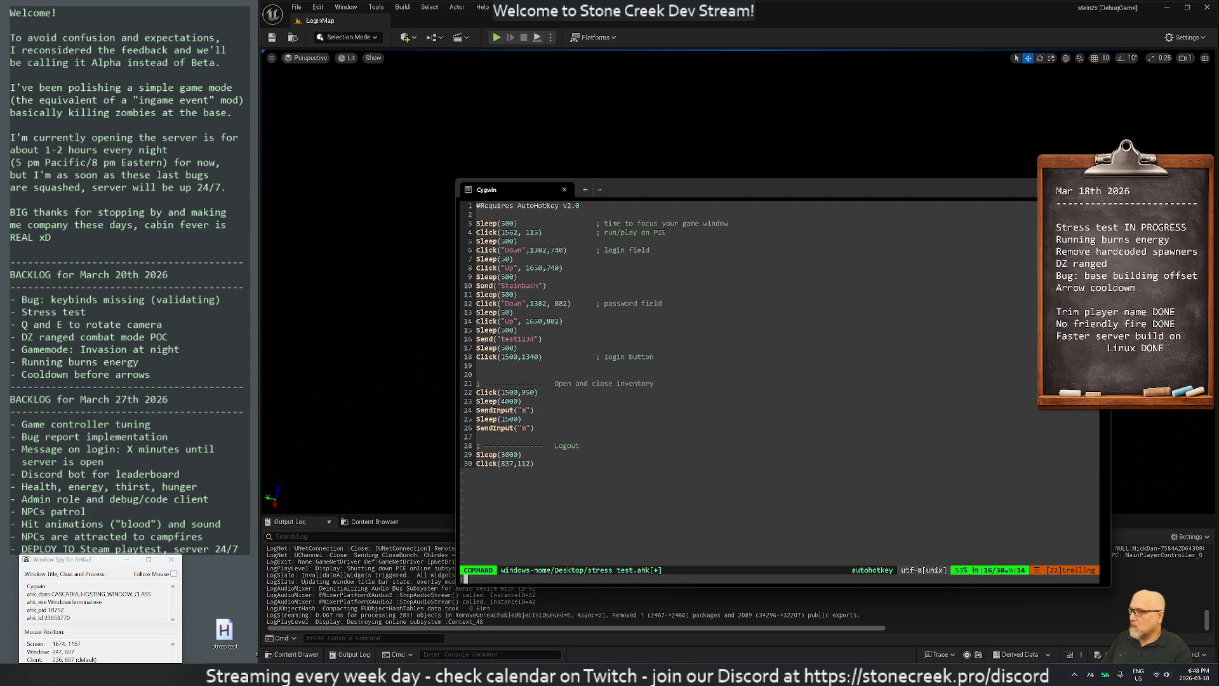
left_click(224, 629)
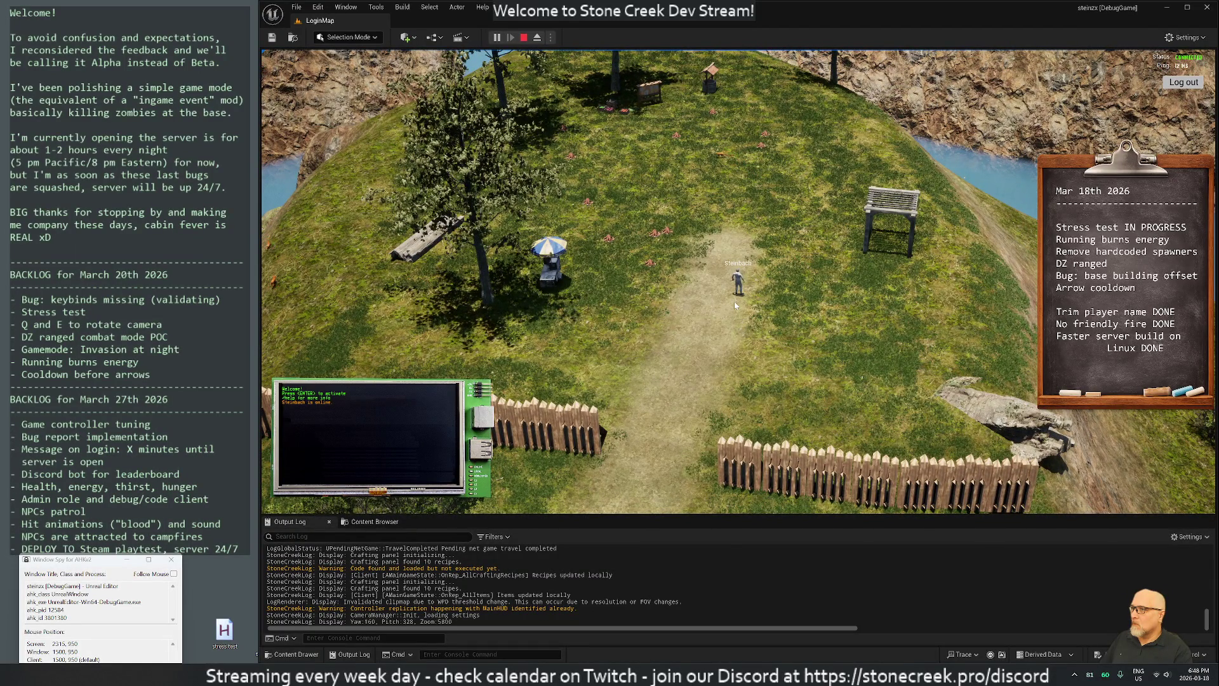
Stop the play session after the script logs the test player in
left_click(524, 37)
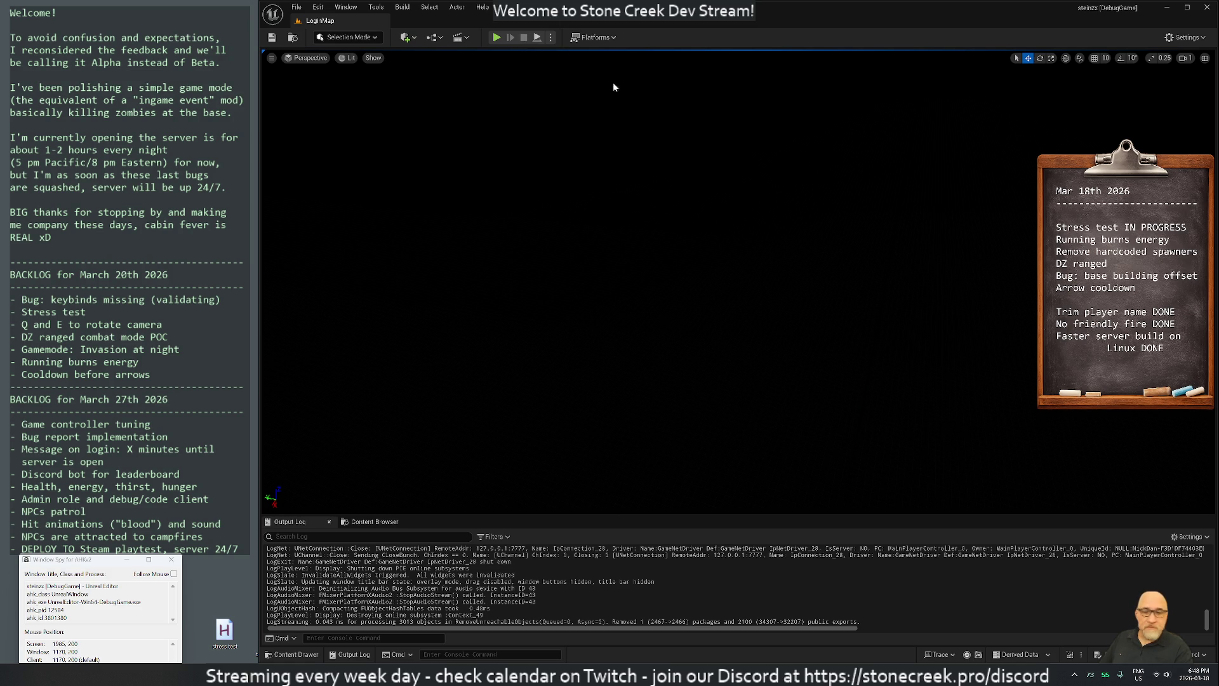
Move the Cygwin script window to the other monitor, raise the volume slightly, and switch to Claude
key("alt+Tab")
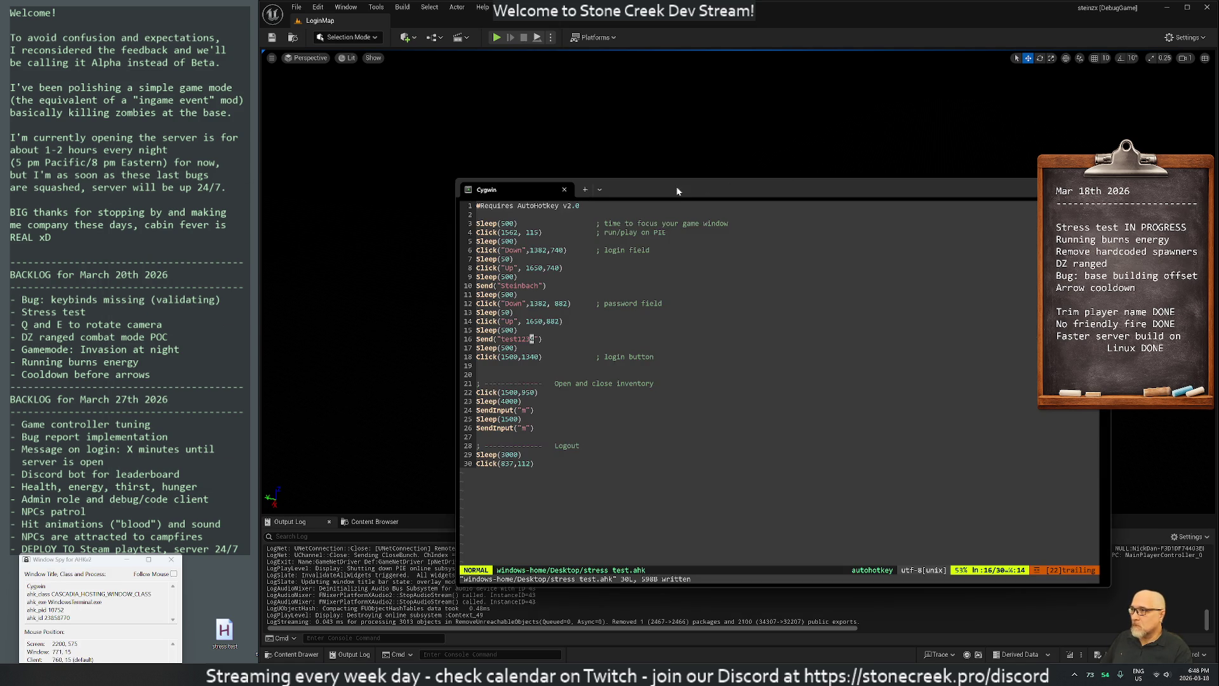
left_click_drag(677, 191, 1218, 124)
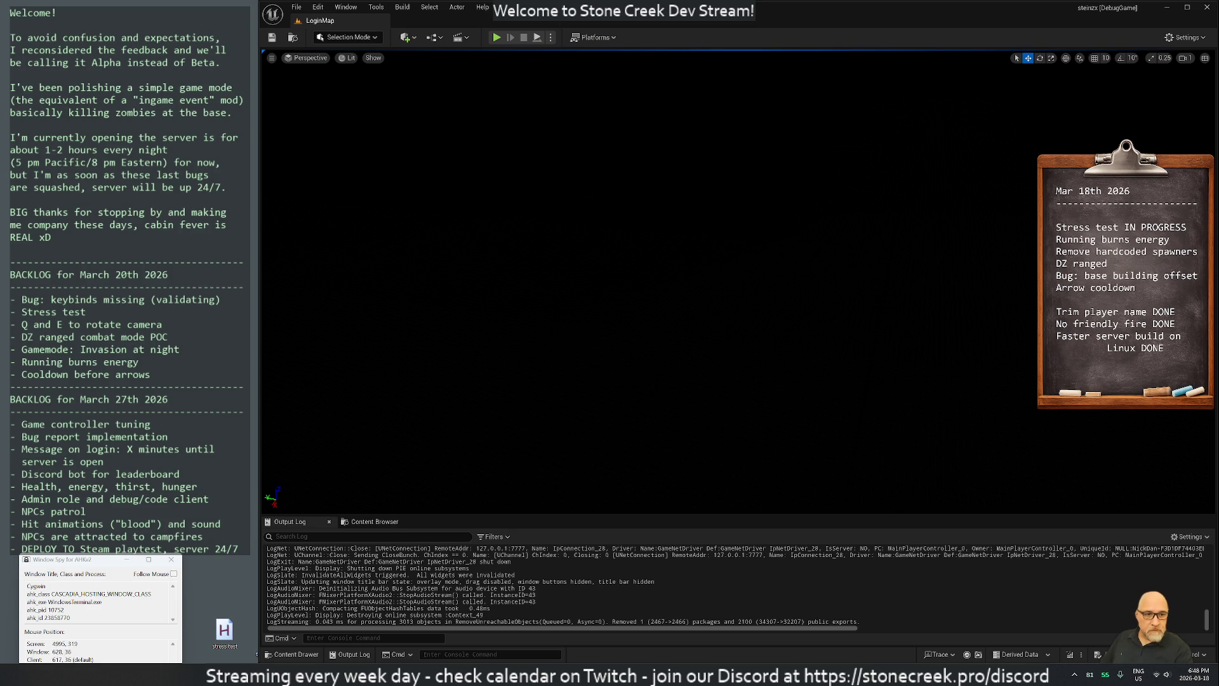
left_click(1161, 674)
left_click(1126, 619)
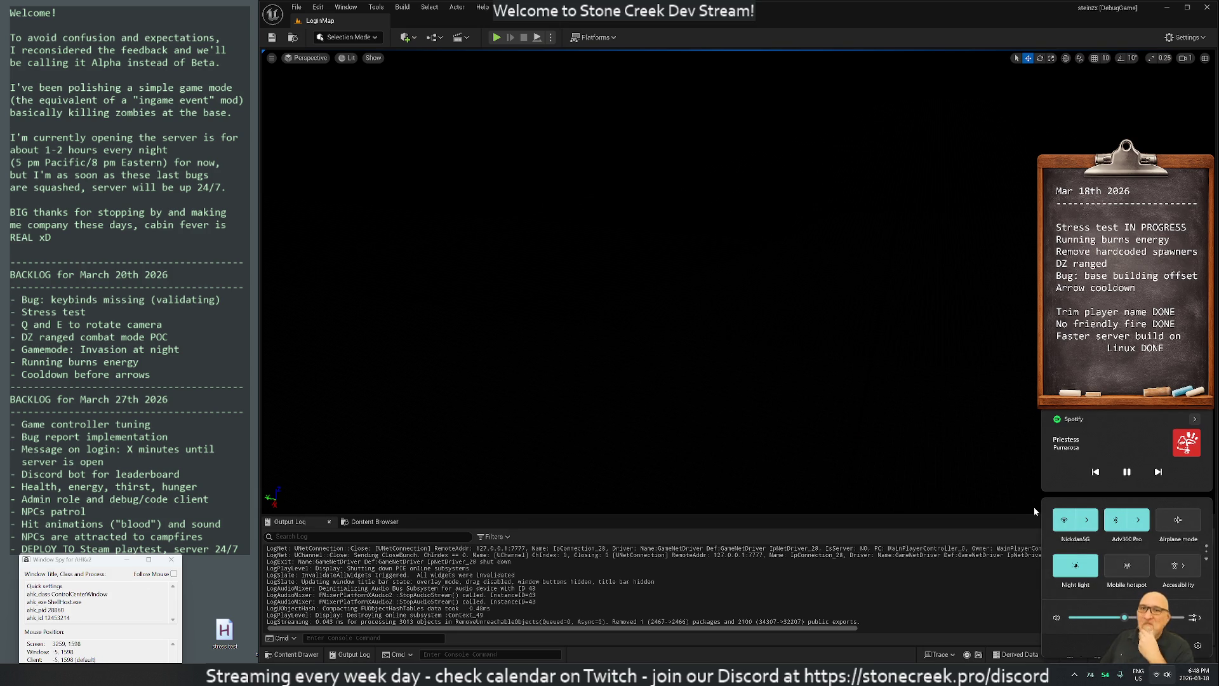
key("alt+Tab")
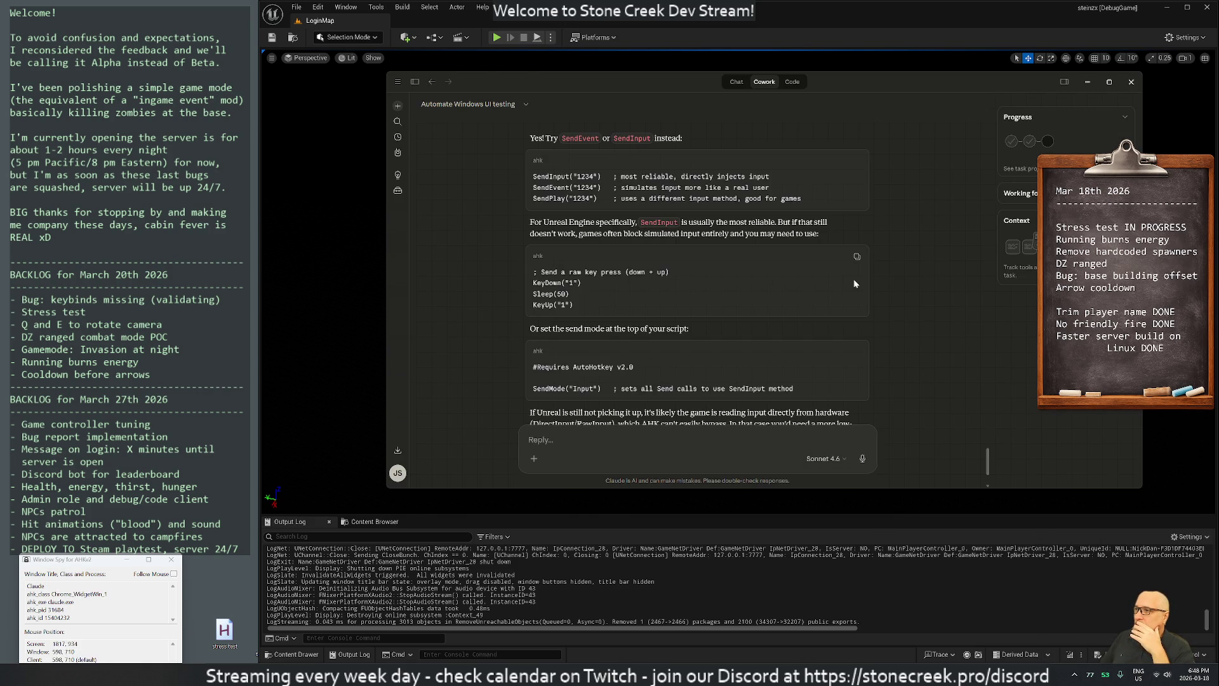
Copy Claude's raw KeyDown/KeyUp code sample and run stress test.ahk, which warns KeyDown is unassigned
left_click(856, 257)
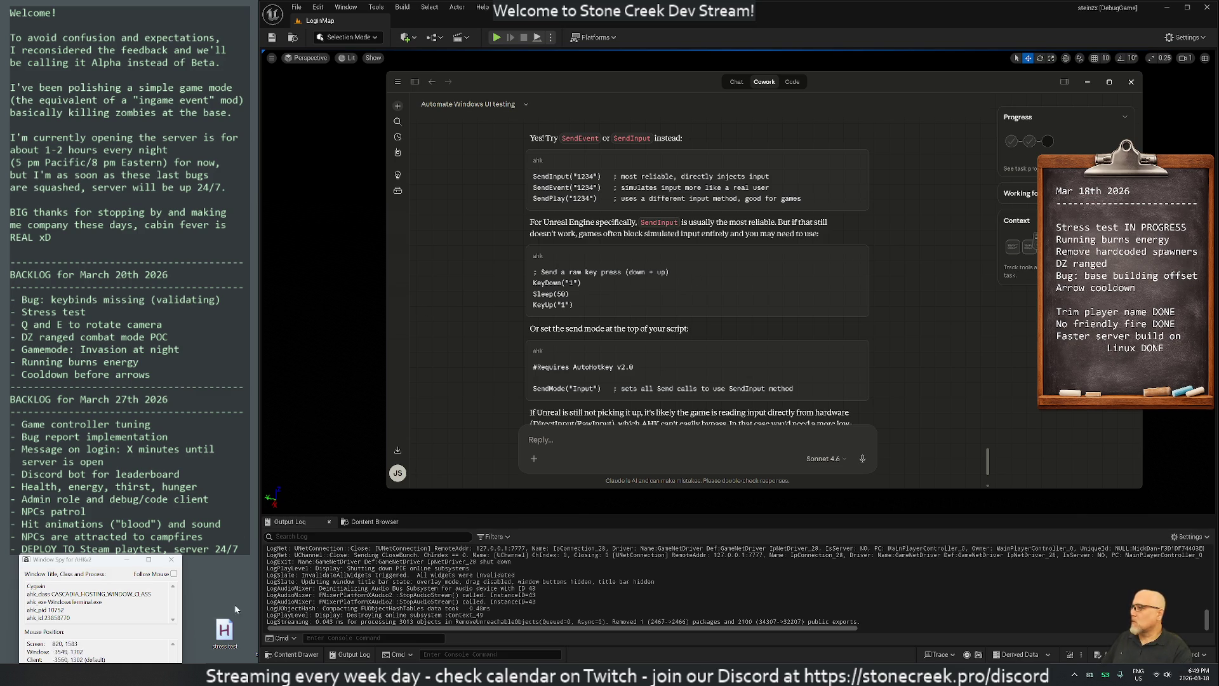
double_click(224, 631)
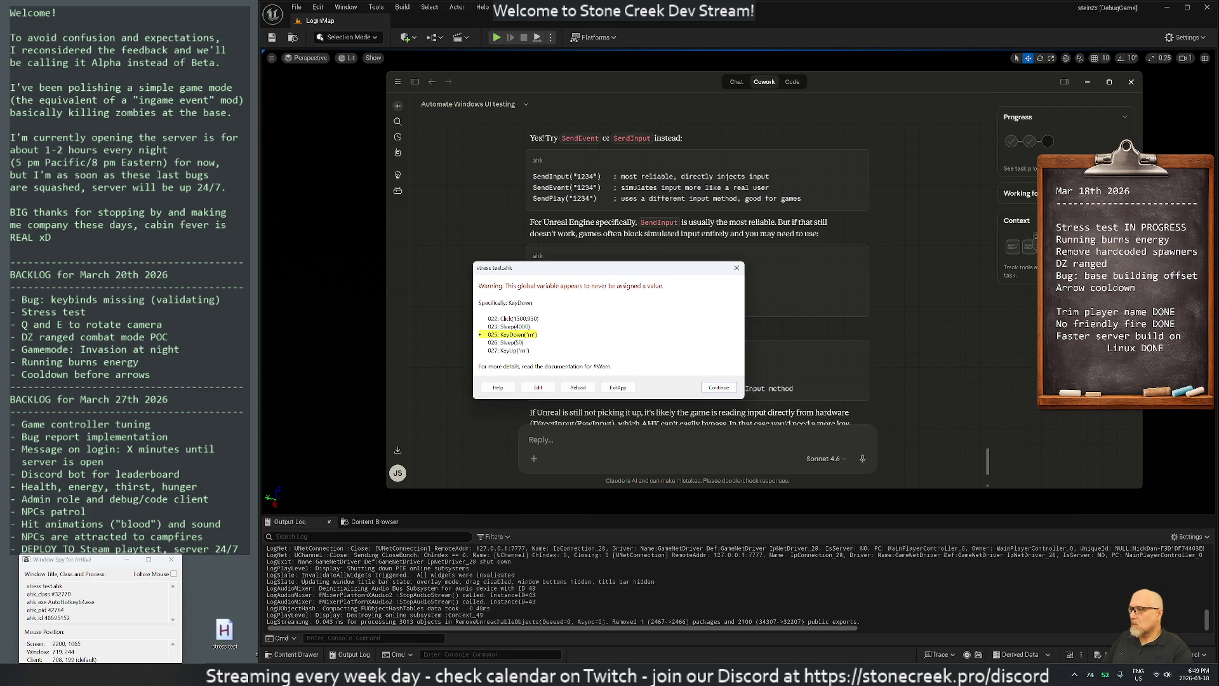
Dismiss the KeyDown warning, scroll up to the key-press question, and start Play-in-Editor
left_click(736, 268)
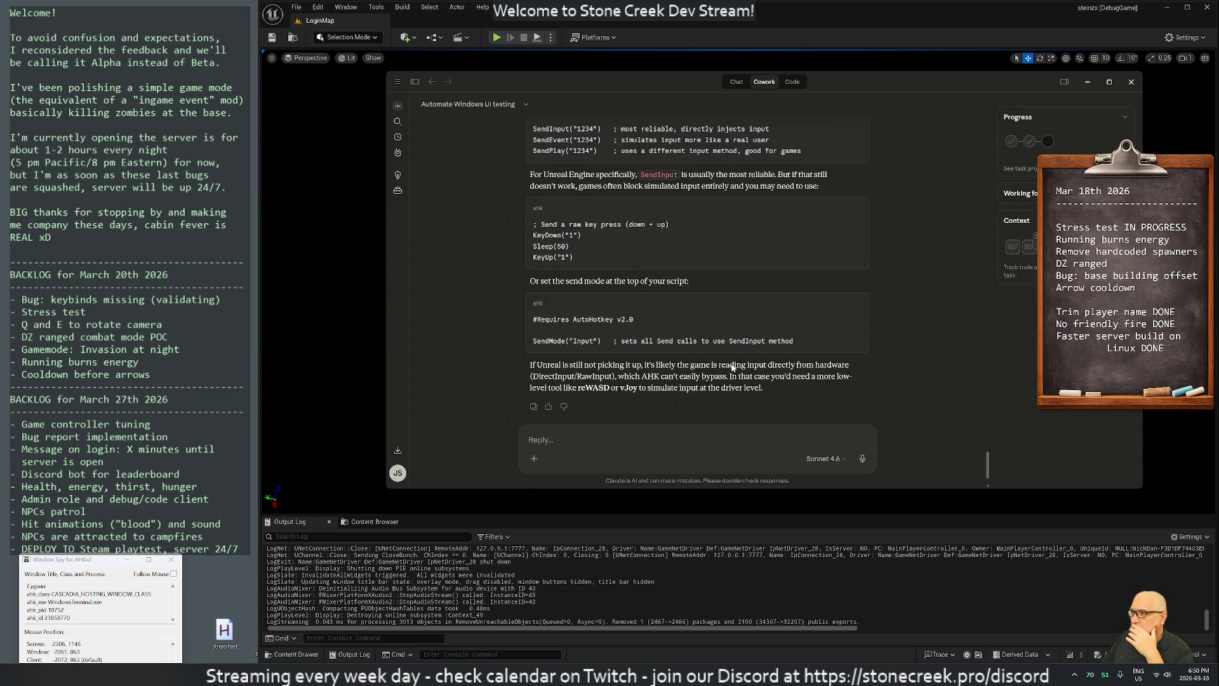
scroll(731, 367, "up", 3)
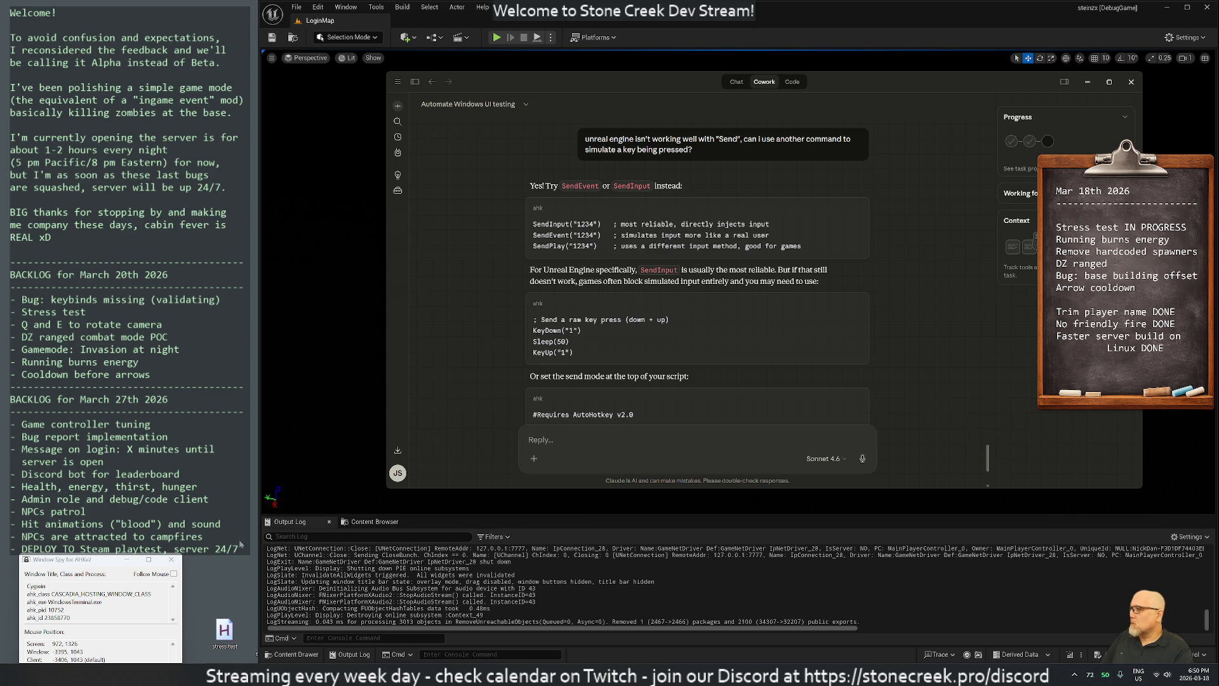
left_click(497, 37)
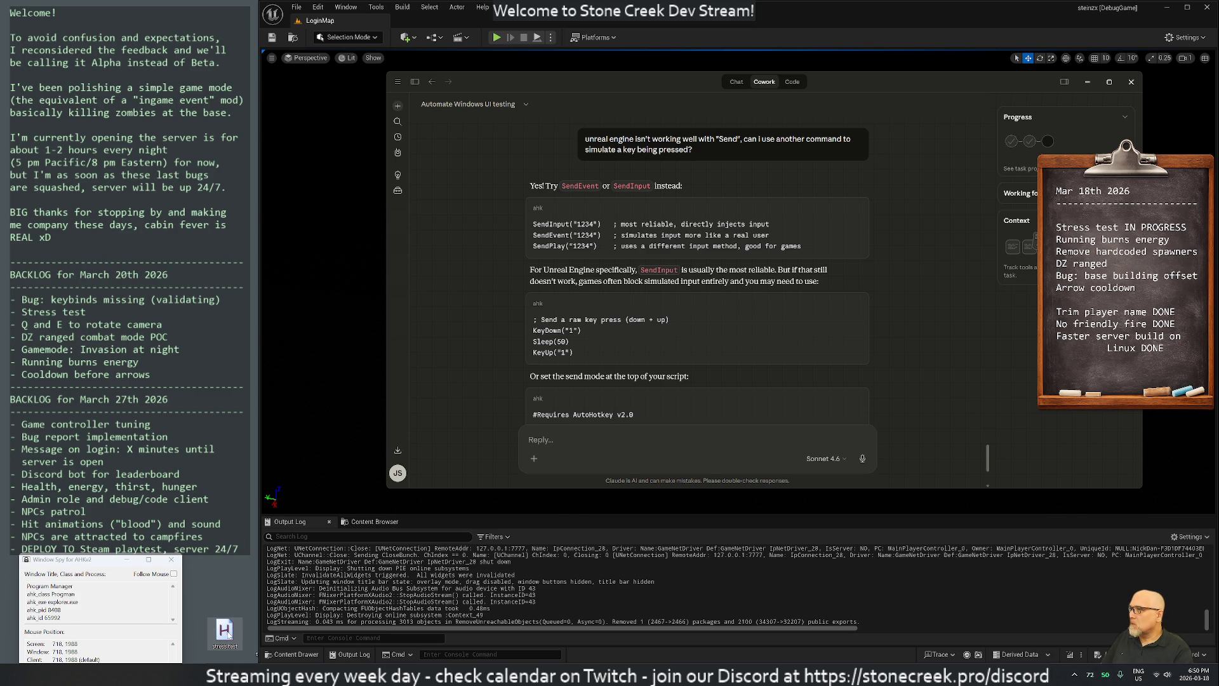
Enter the password on the login screen to log in, then stop the play session
left_click(781, 282)
type("password")
key("Return")
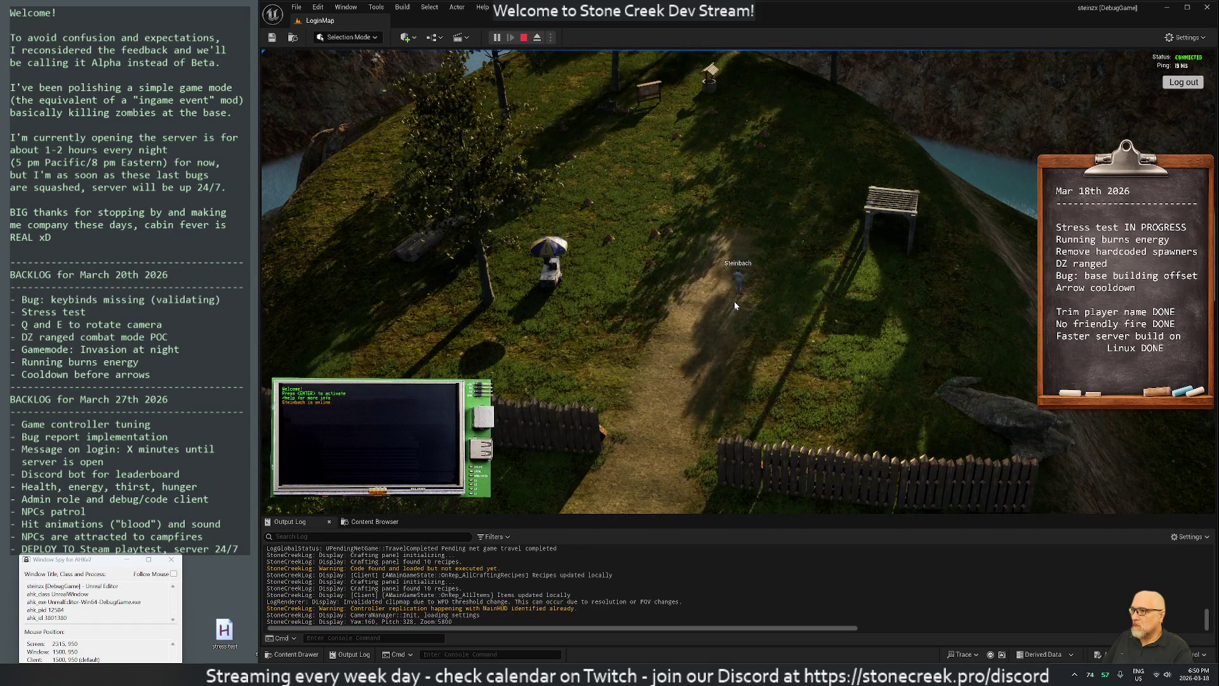
left_click(524, 38)
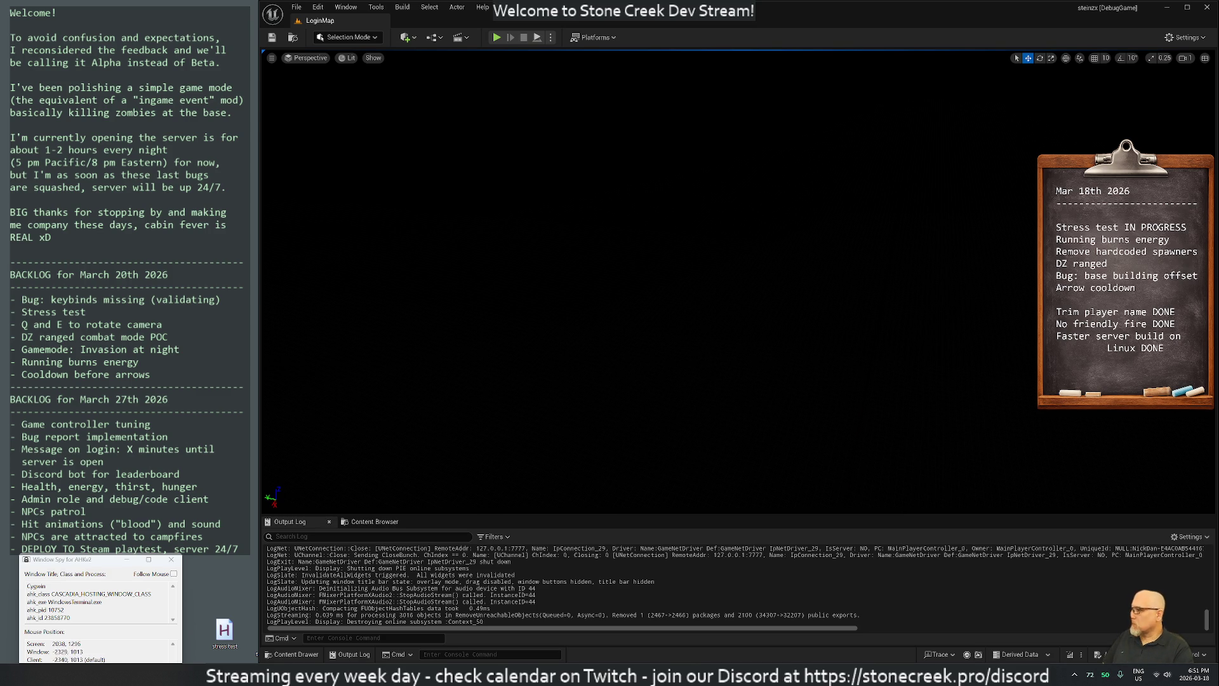
Launch Play-in-Editor with Alt+P, paste the password, log in to Stone Creek, then stop
key("alt+p")
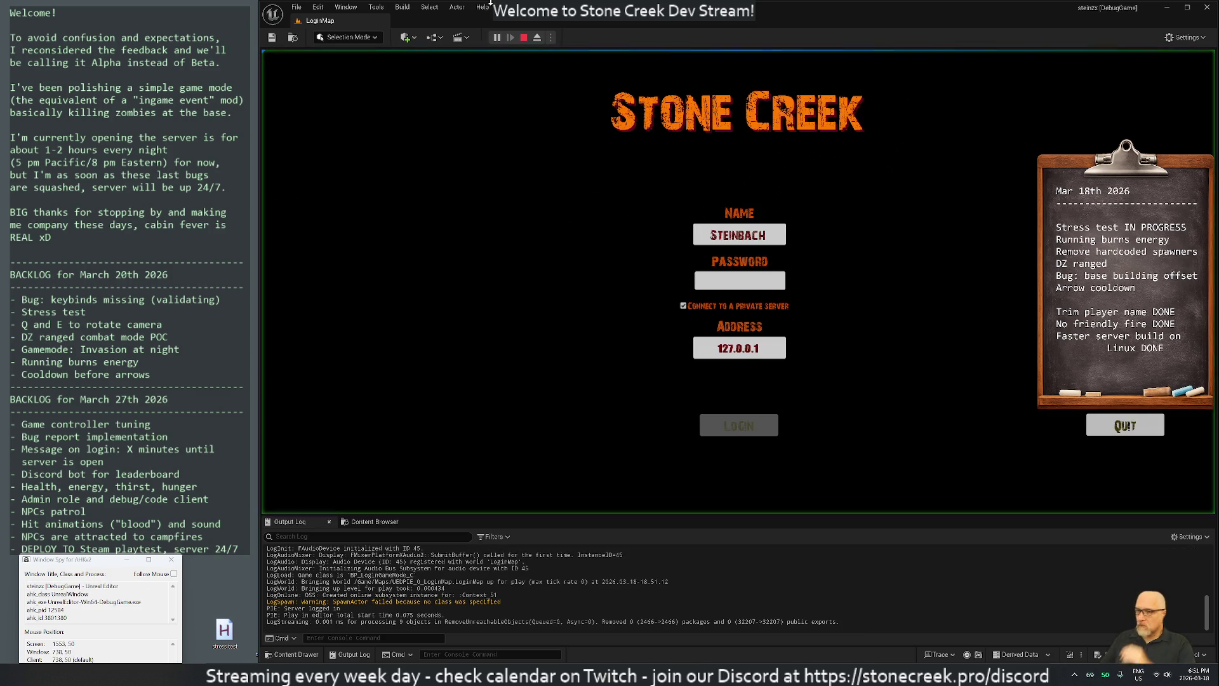
key("ctrl+v")
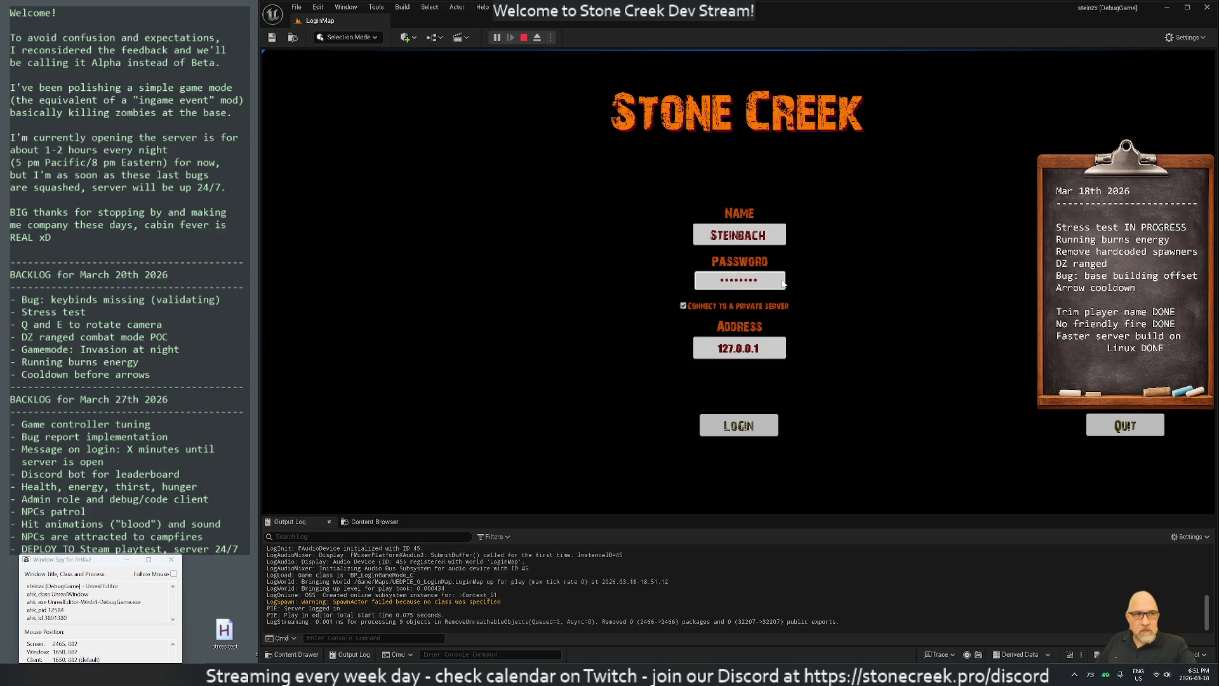
left_click(733, 424)
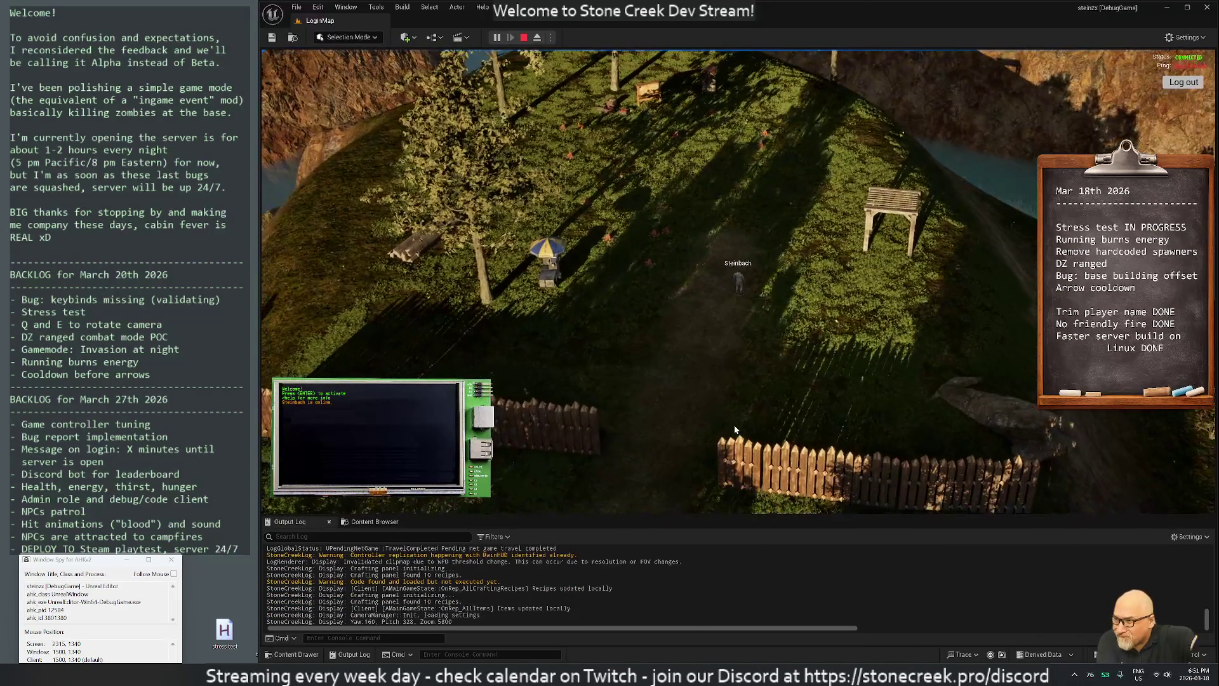
left_click(524, 38)
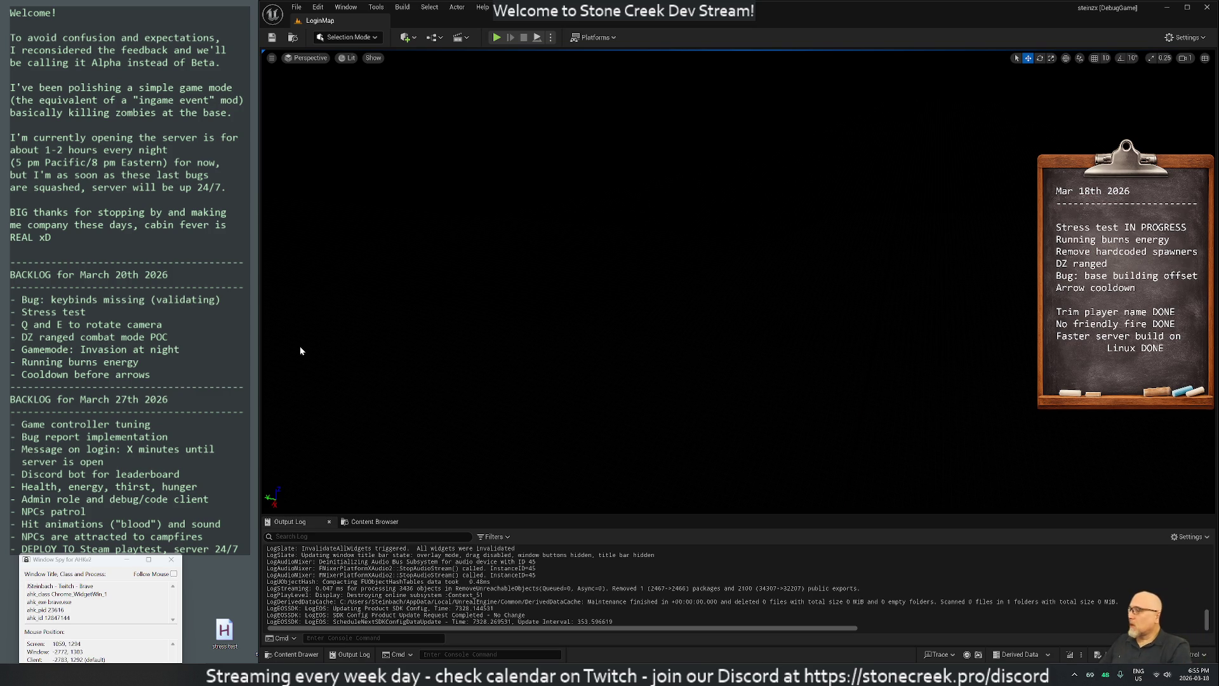
Switch back to the Claude 'Automate Windows UI testing' chat
key("alt+Tab")
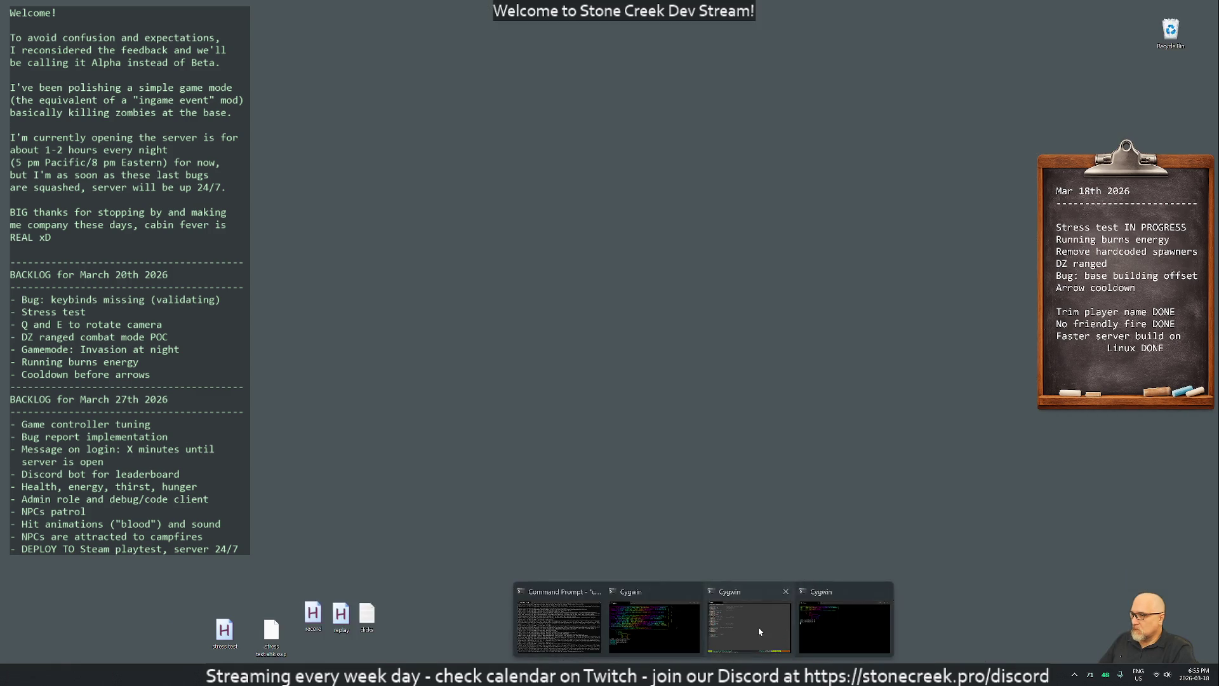
Bring up the terminal window, then rerun the stress test script to auto-login into Stone Creek
left_click(758, 626)
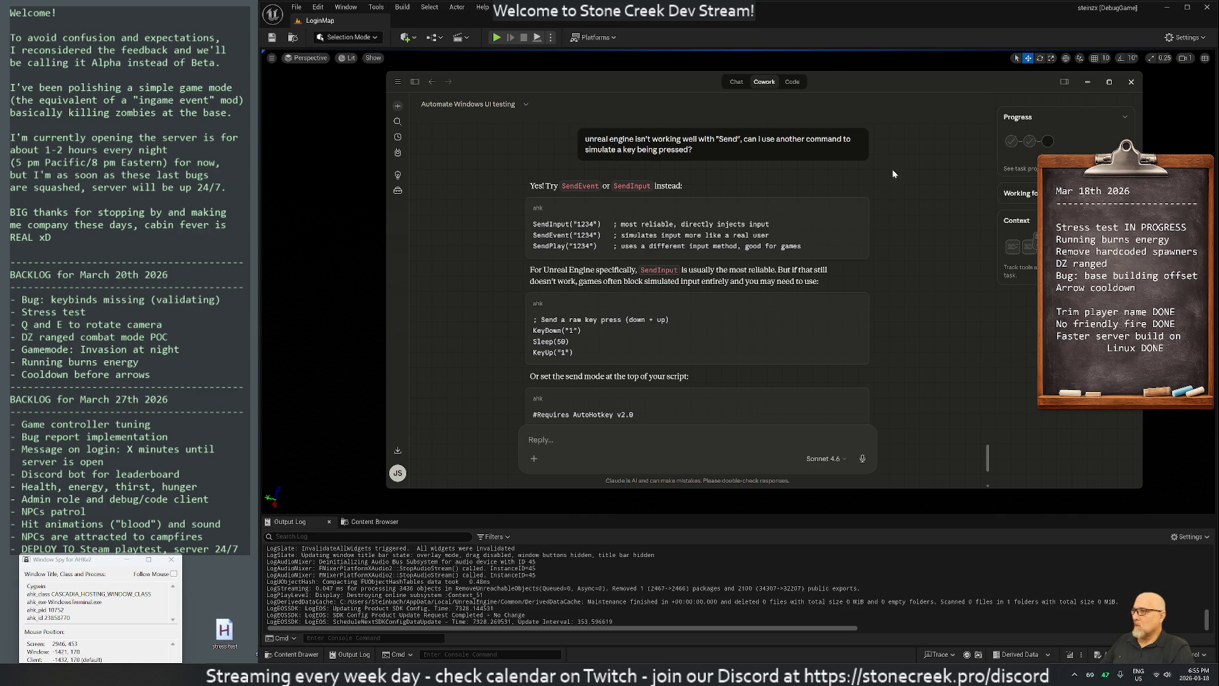
double_click(226, 632)
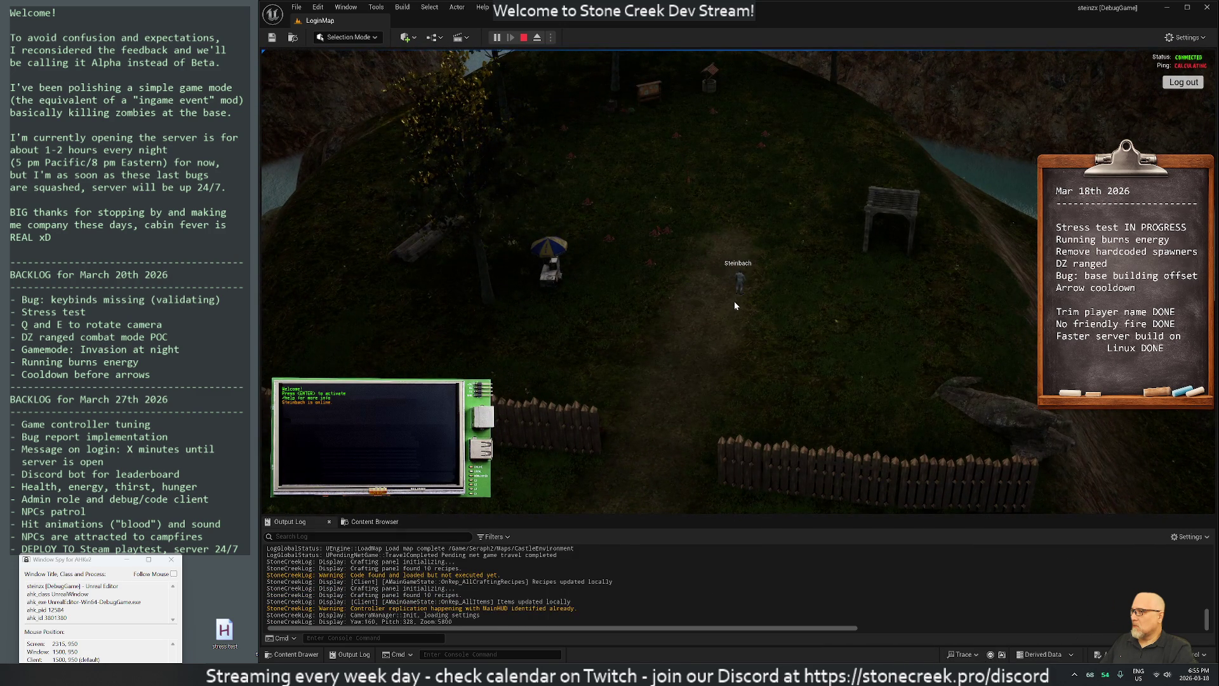
Stop the running play session, then restart Play-In-Editor after a quick stop and start
key("Escape")
left_click(497, 37)
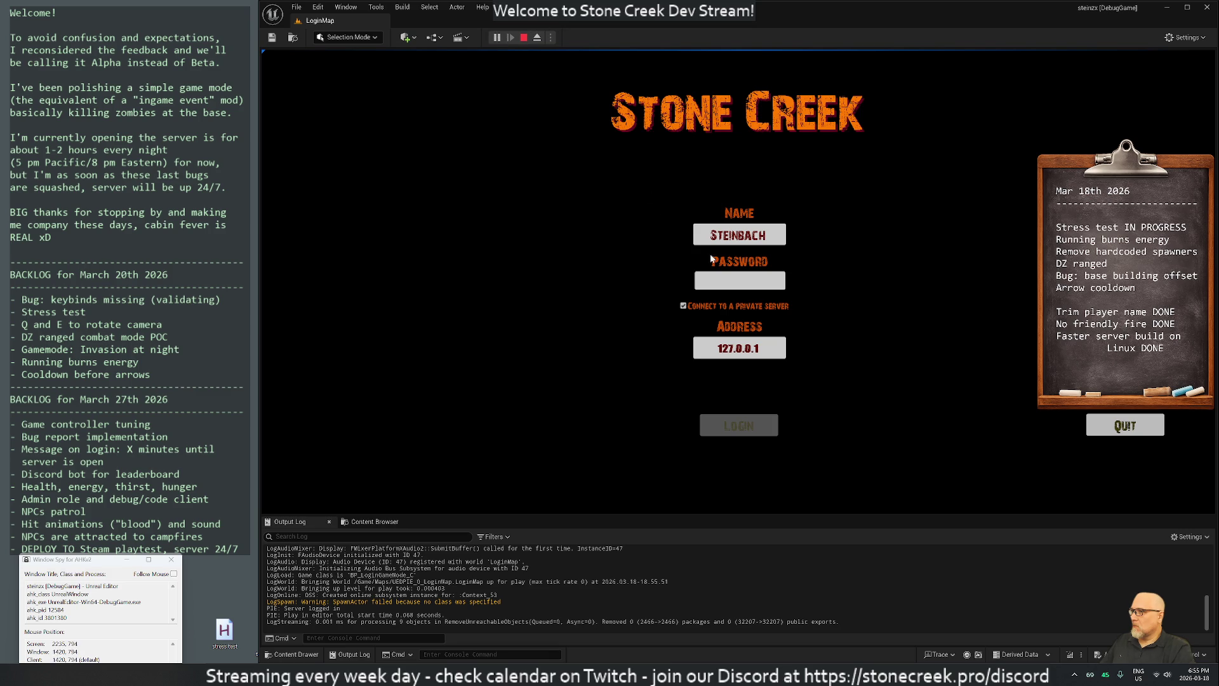
left_click(523, 37)
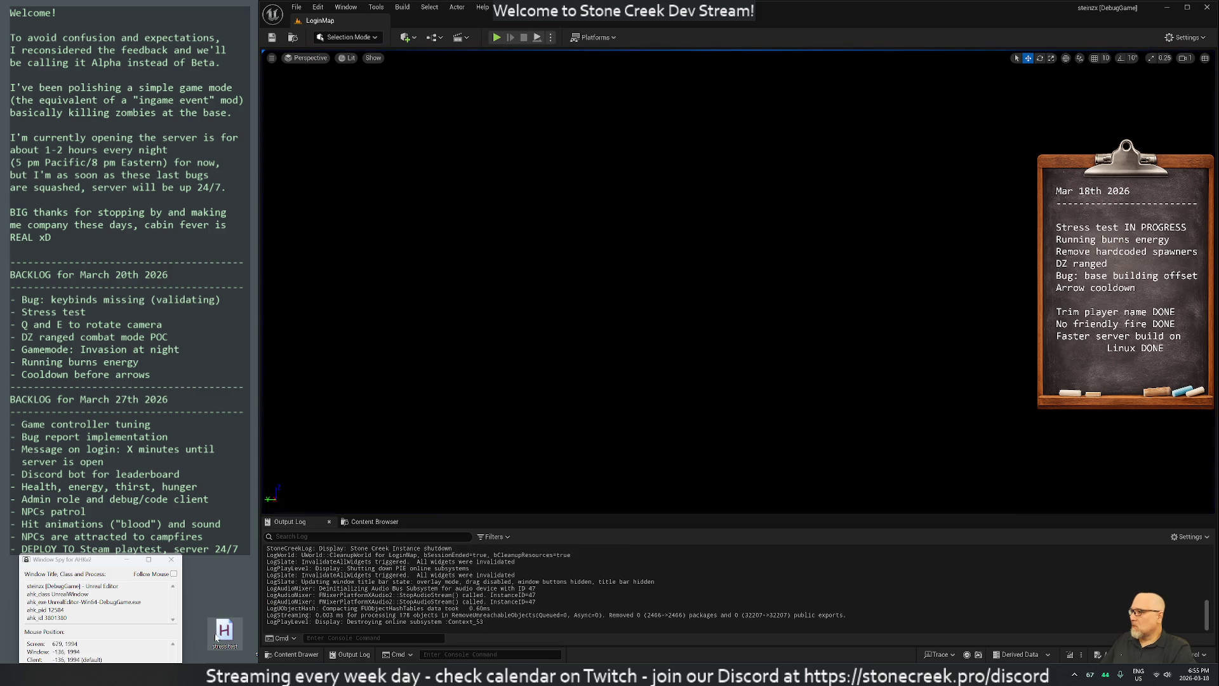
left_click(498, 37)
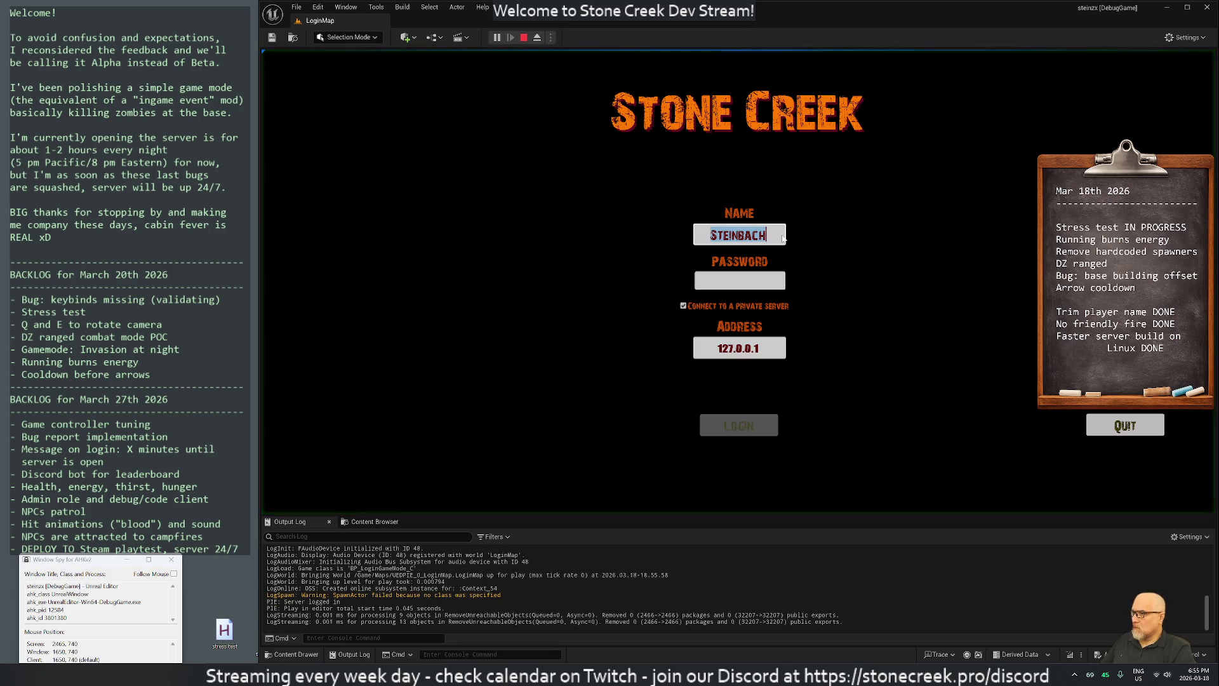
Log the test player in with the password, toggle the world map with M, and stop play
key("Tab")
type("password")
left_click(735, 427)
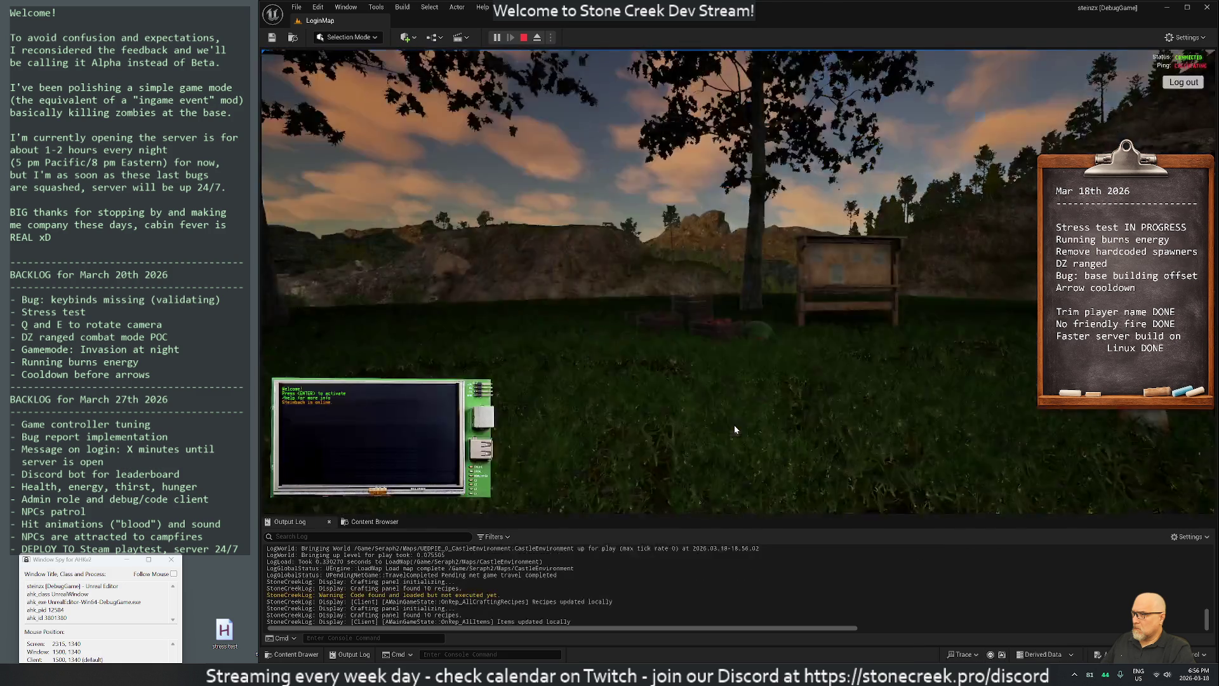
key("m")
key("m")
key("m")
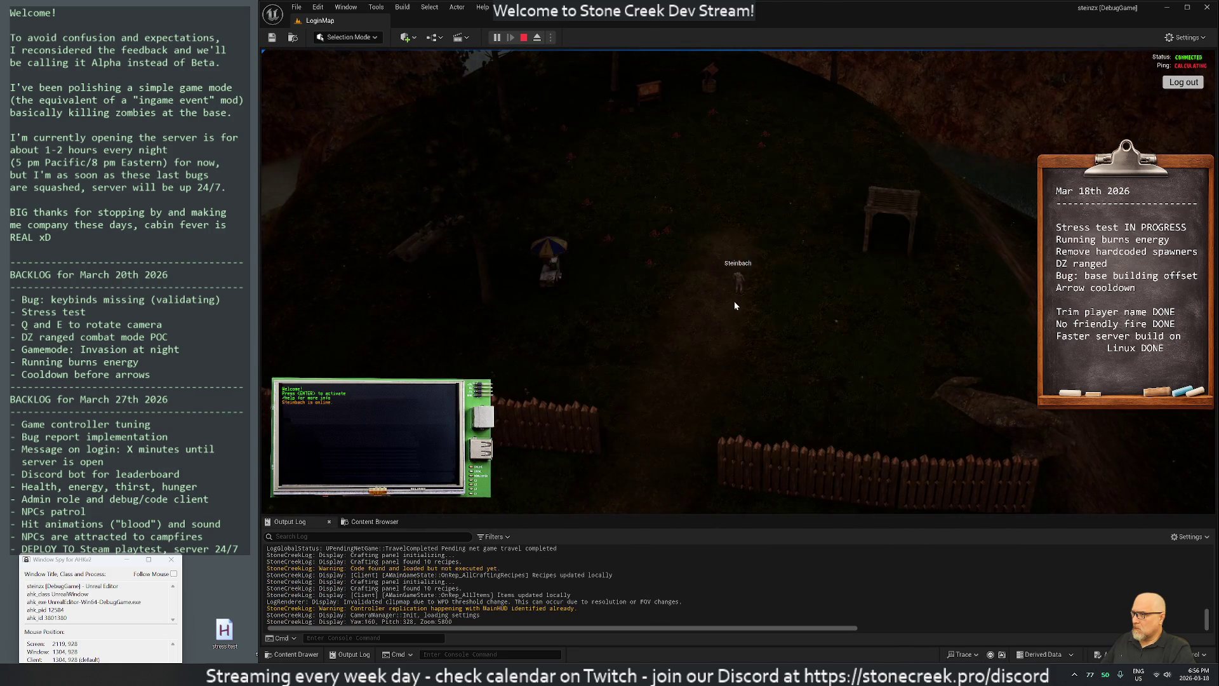
key("m")
key("Escape")
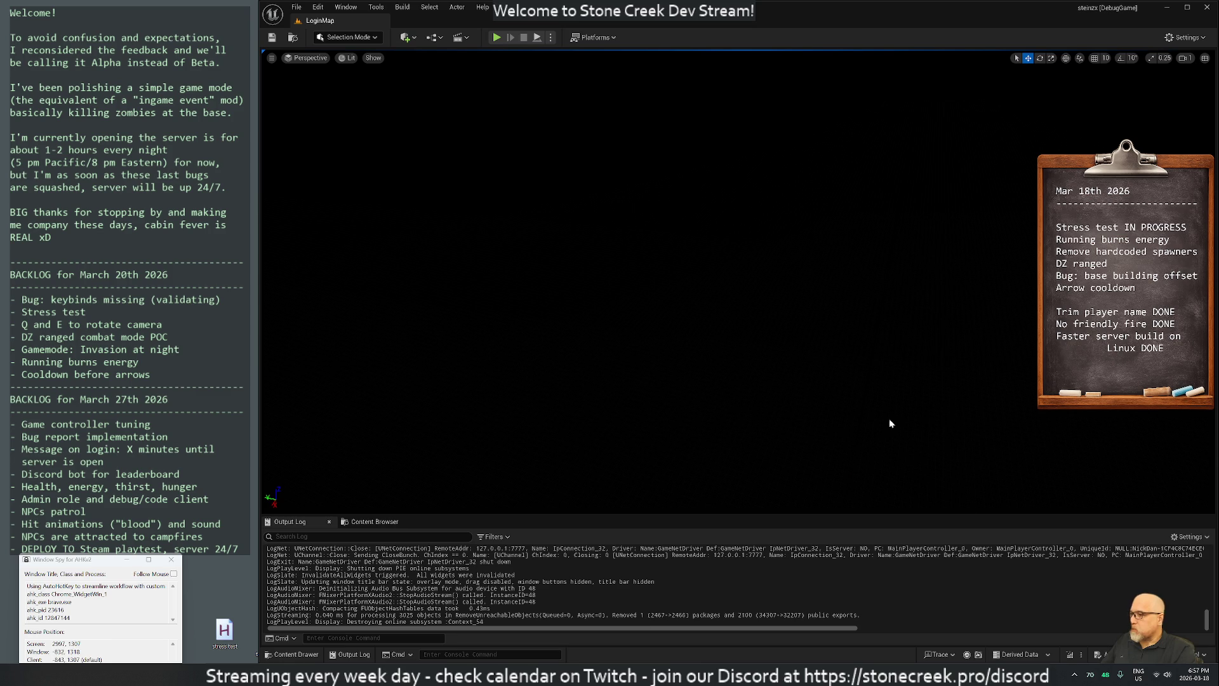
Select the SendMode("Input") line in Claude's reply, then start a new Play-In-Editor session
key("alt+Tab")
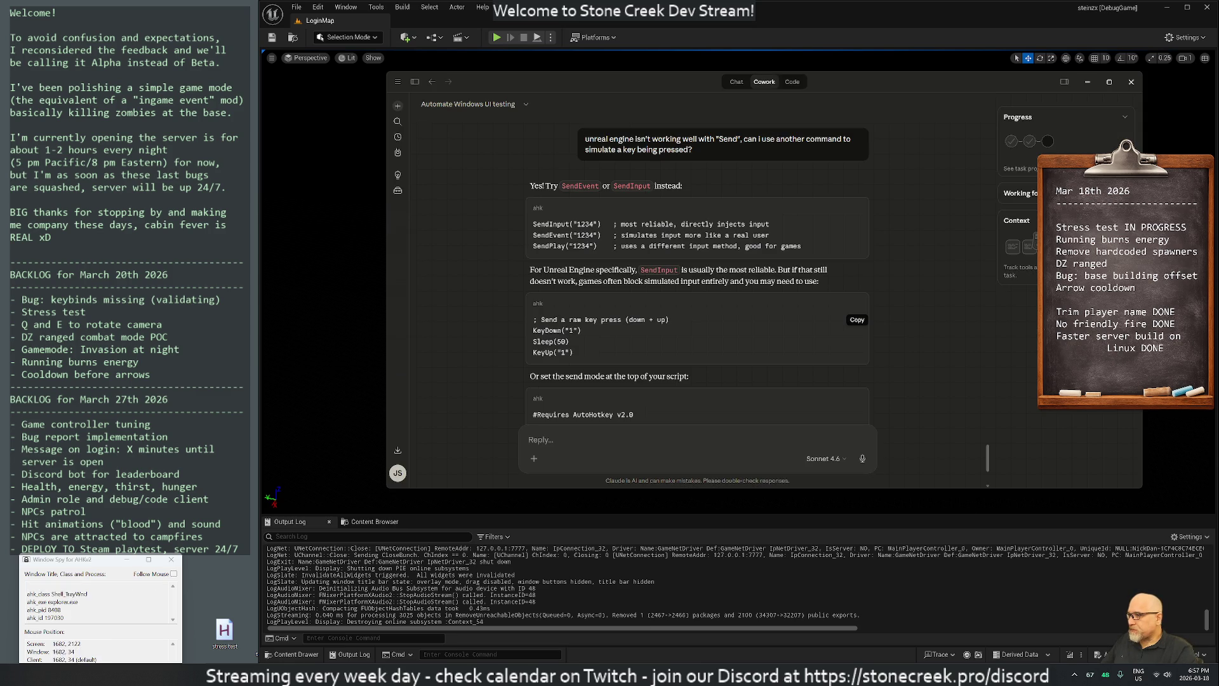
scroll(722, 361, "down", 3)
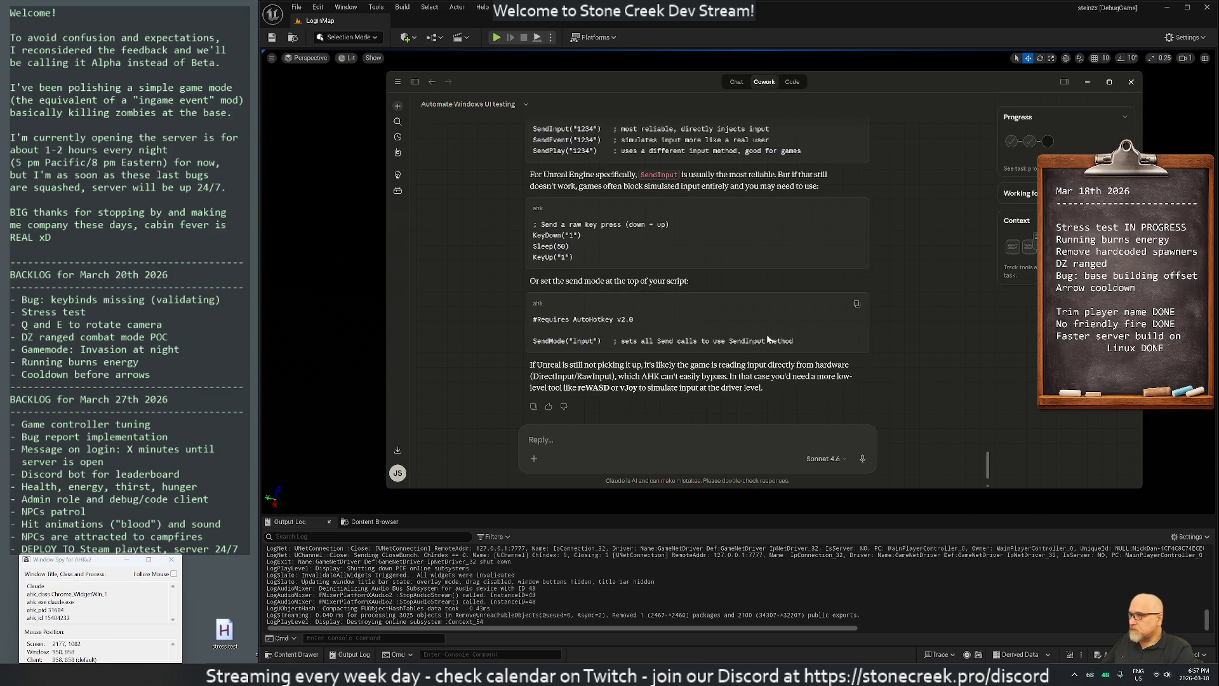
triple_click(707, 340)
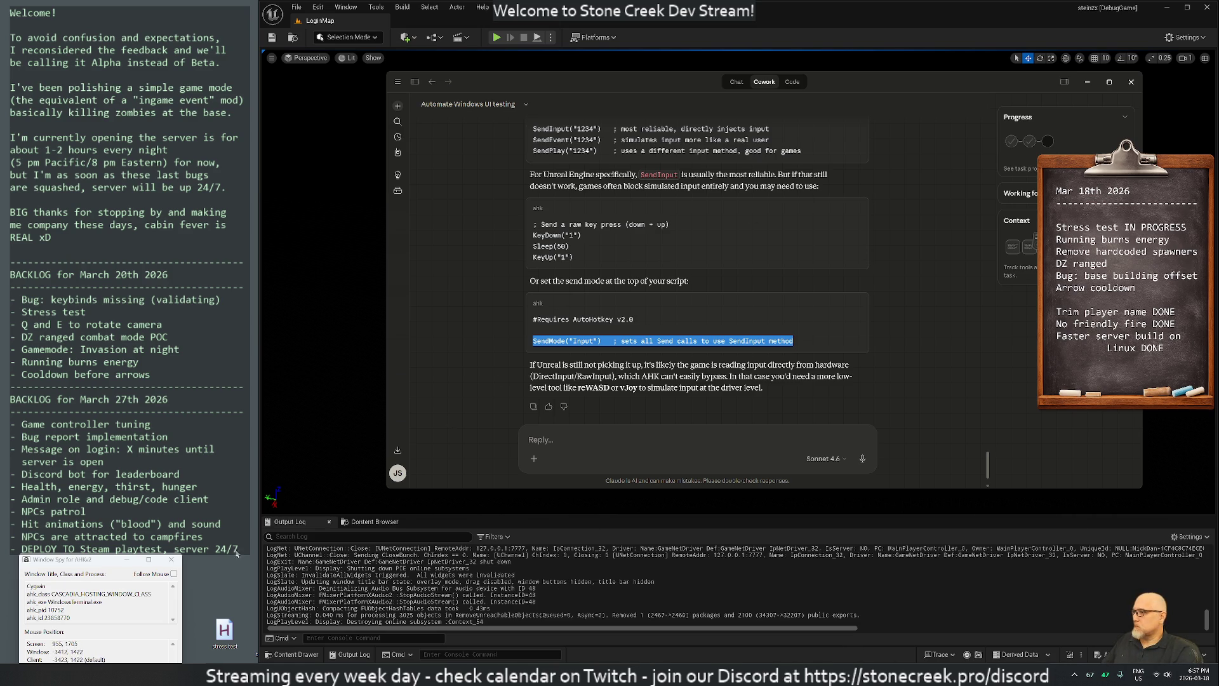
left_click(496, 39)
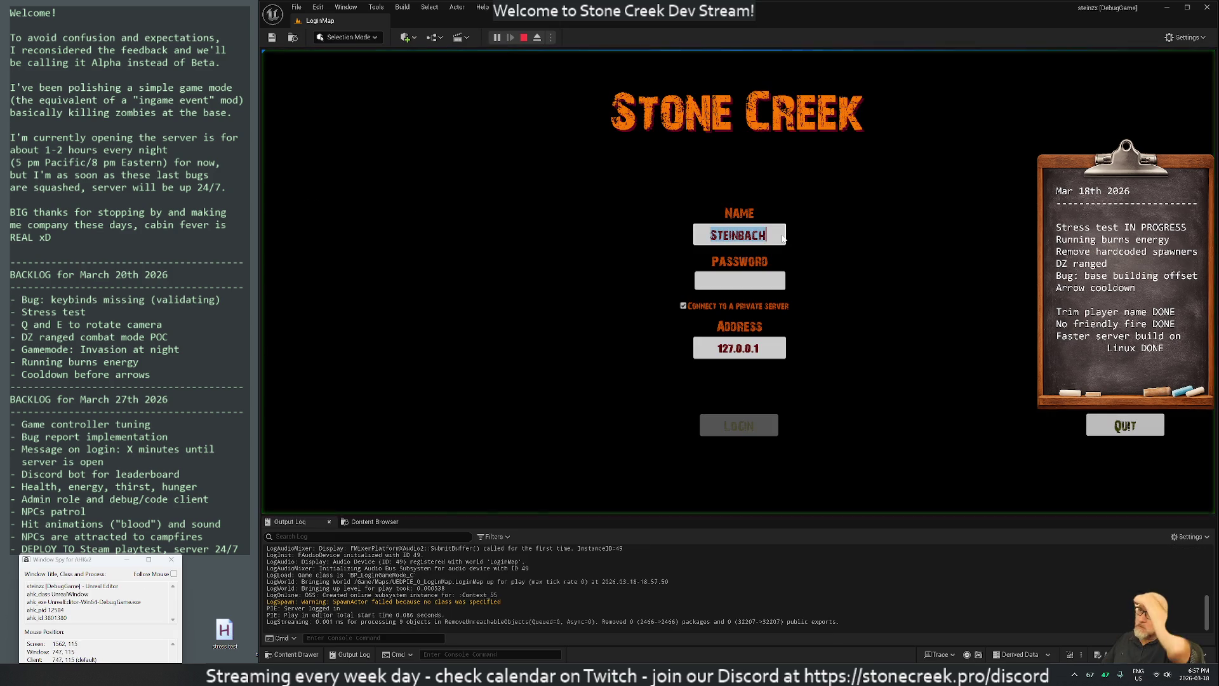
Log in to Stone Creek with the password, end the play session, and open the Windows Start menu
left_click(782, 283)
type("********")
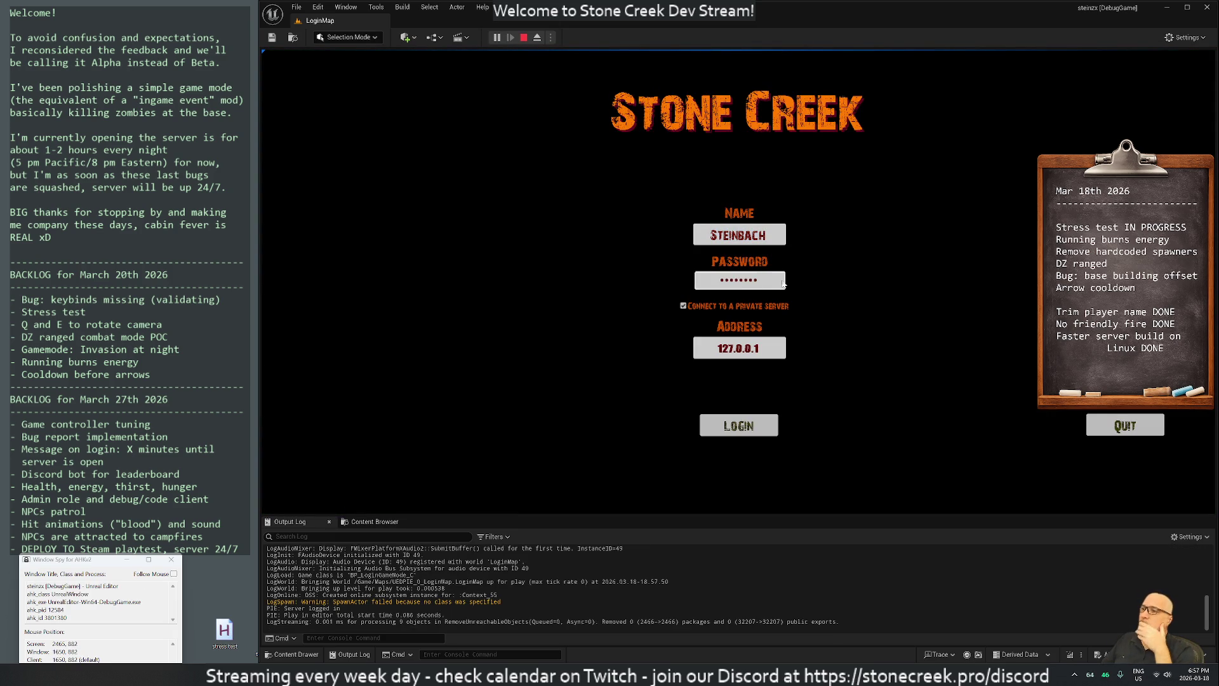
left_click(734, 424)
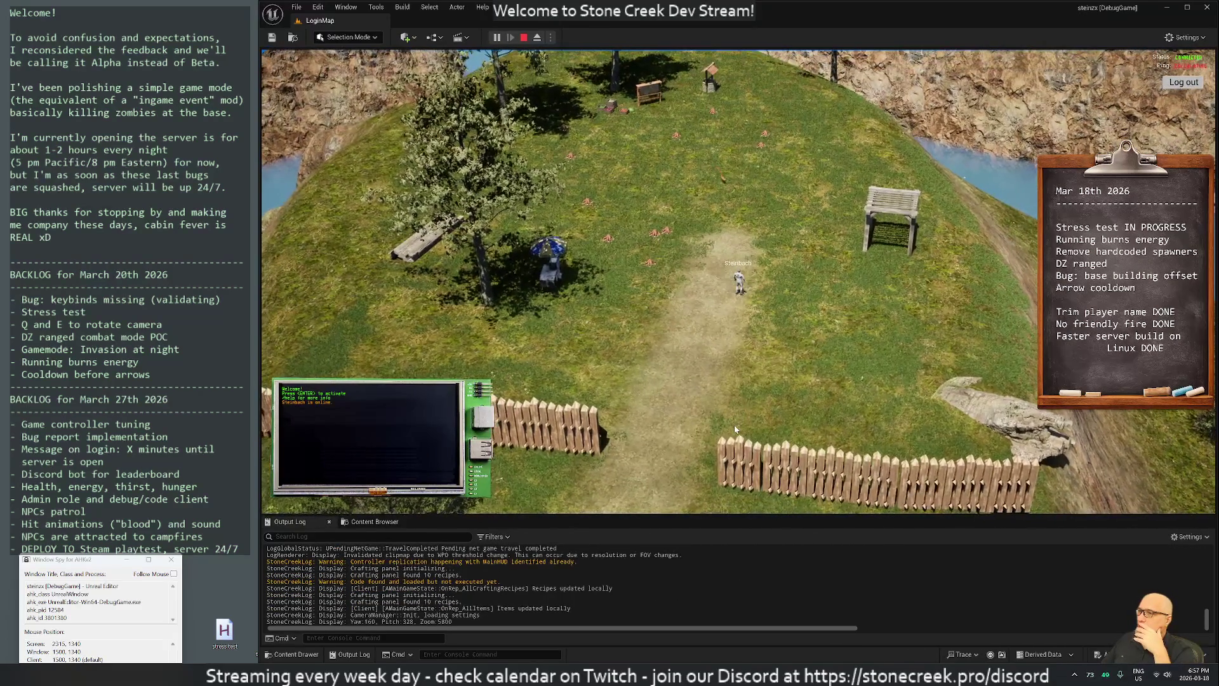
key("Escape")
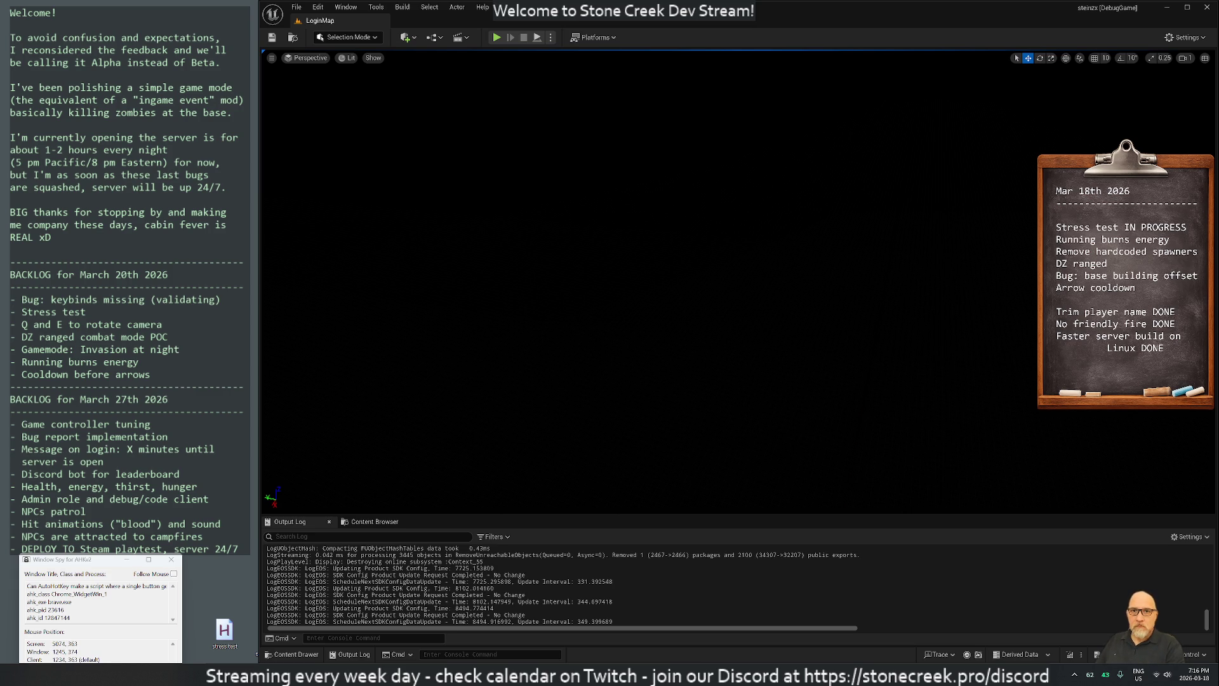
key("super")
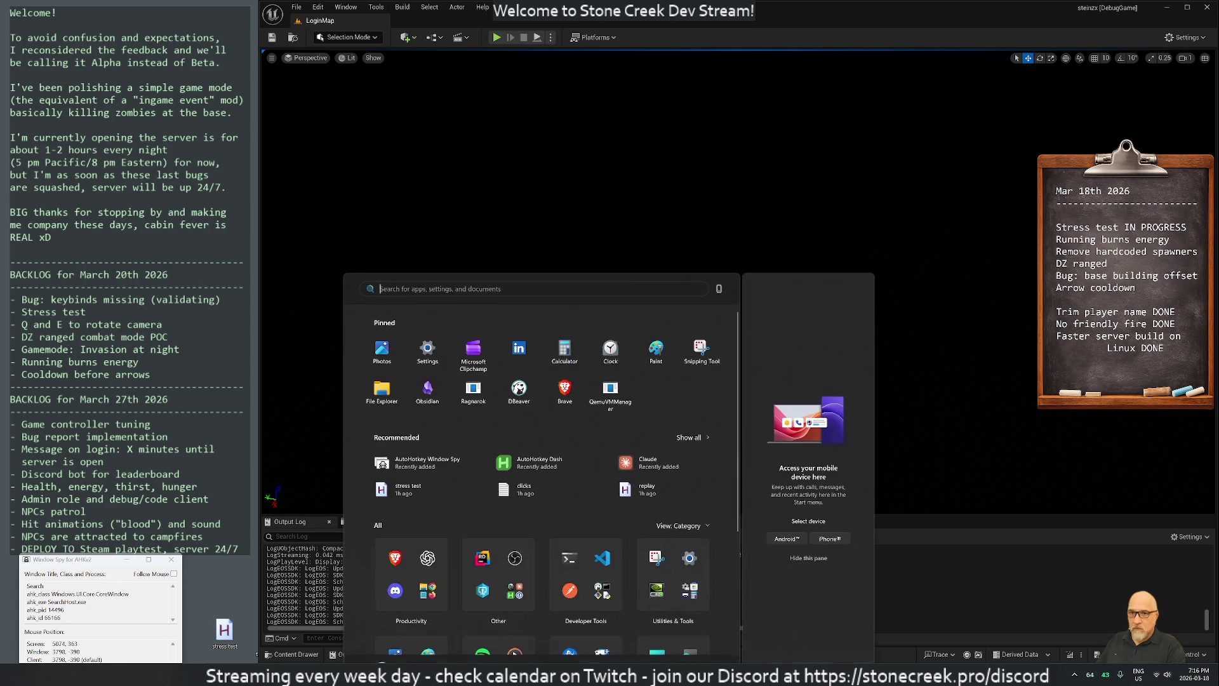
Launch the ChatGPT app from Start search and move its window up and right
type("cha")
key("Escape")
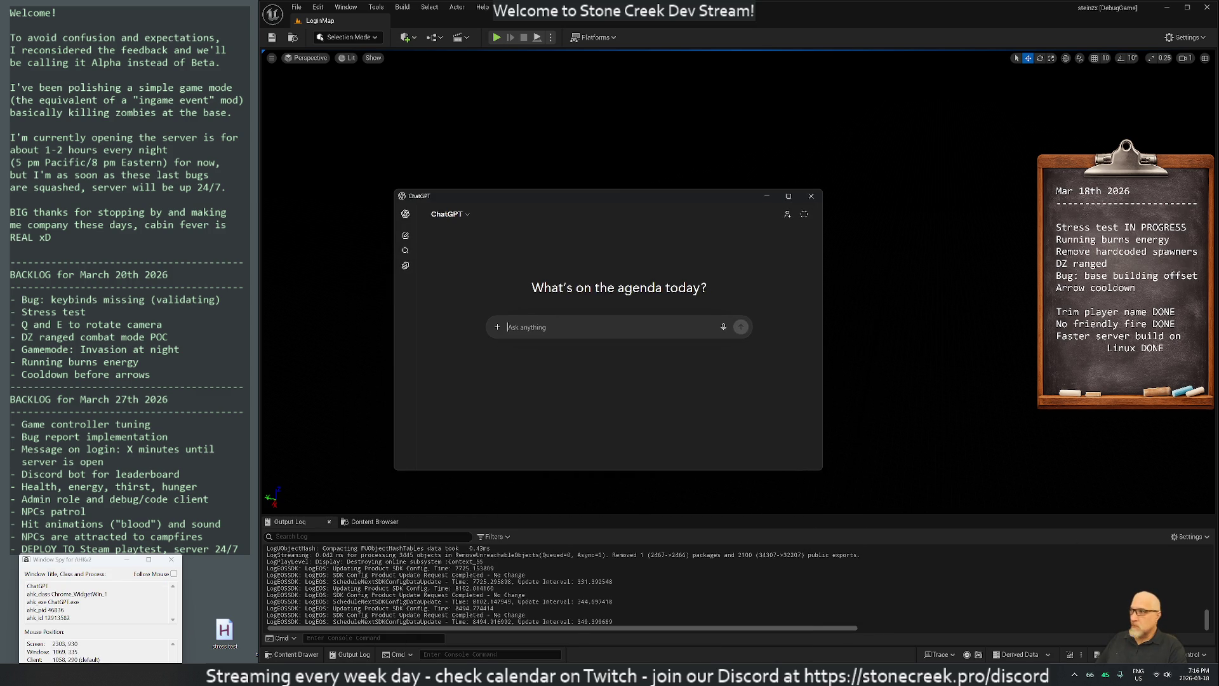
left_click_drag(513, 199, 541, 176)
Ask ChatGPT why Unreal Engine ignores AutoHotkey 2 key presses when automating game tests
type("i'm us")
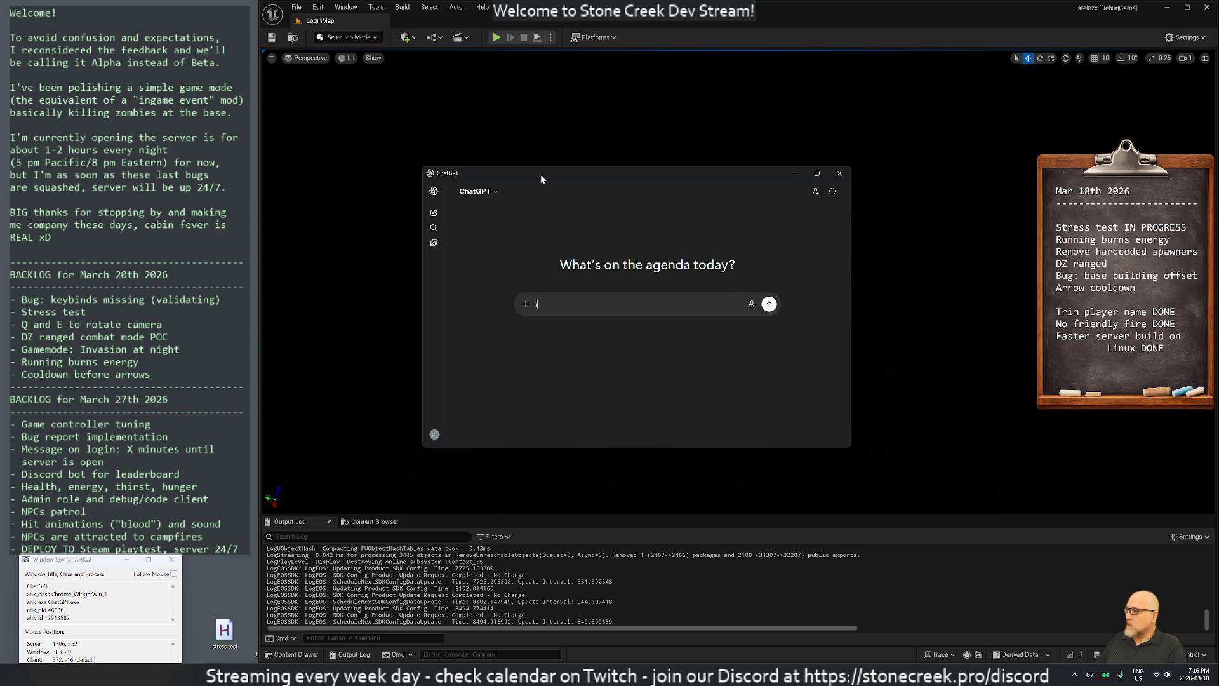
type("ing au")
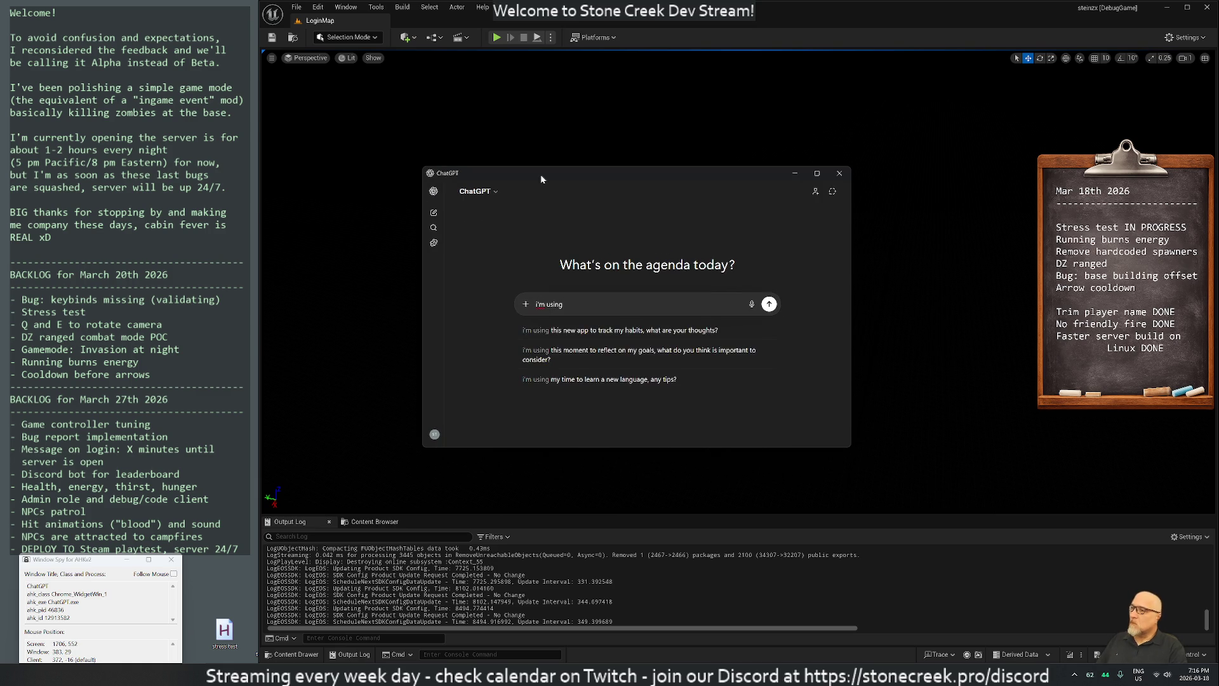
type("tohotkey t")
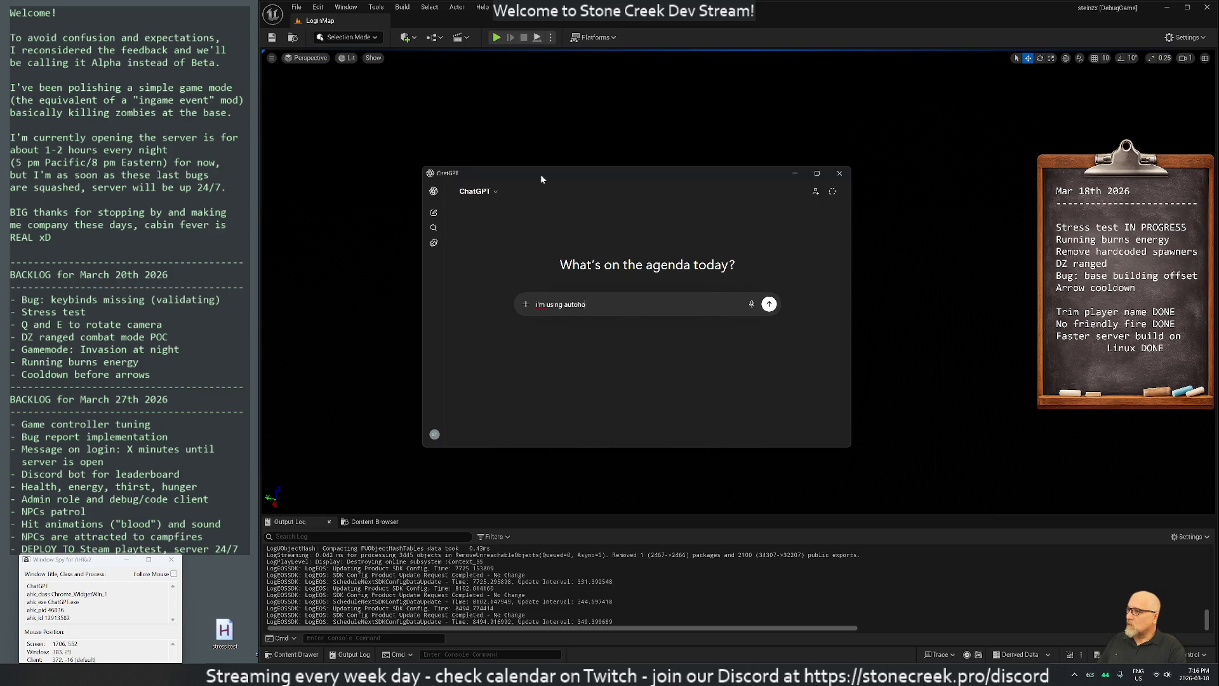
type("o send")
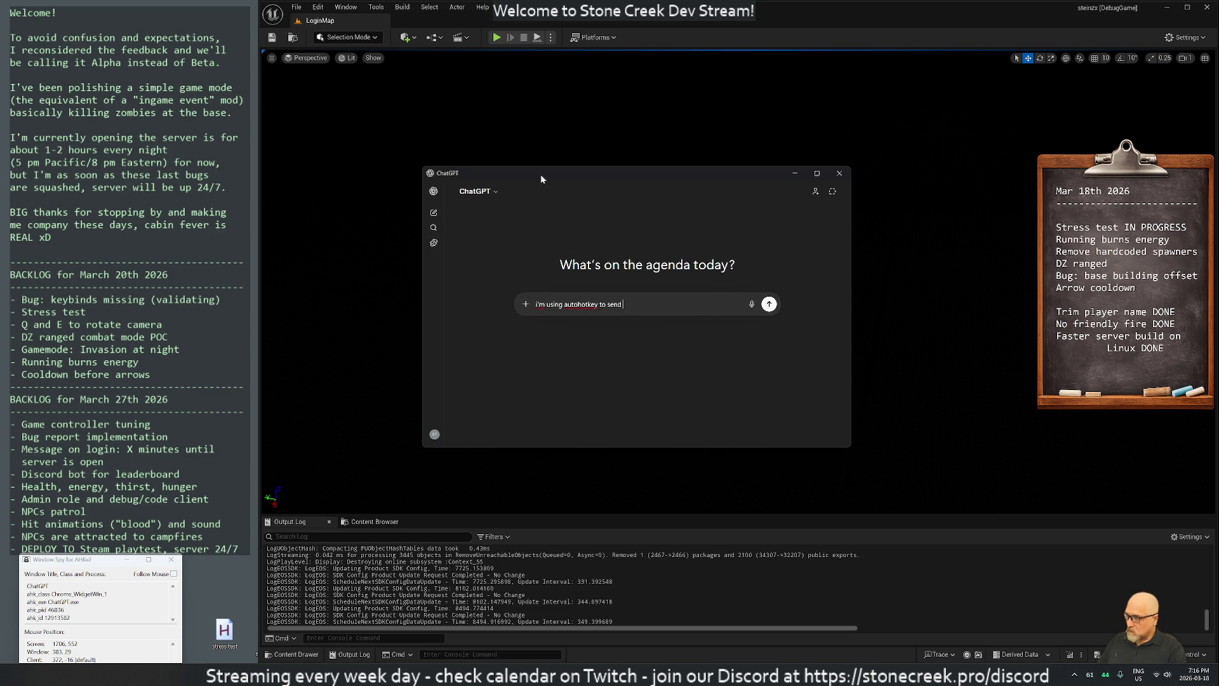
key("BackSpace")
key("BackSpace")
key("BackSpace")
type("automa")
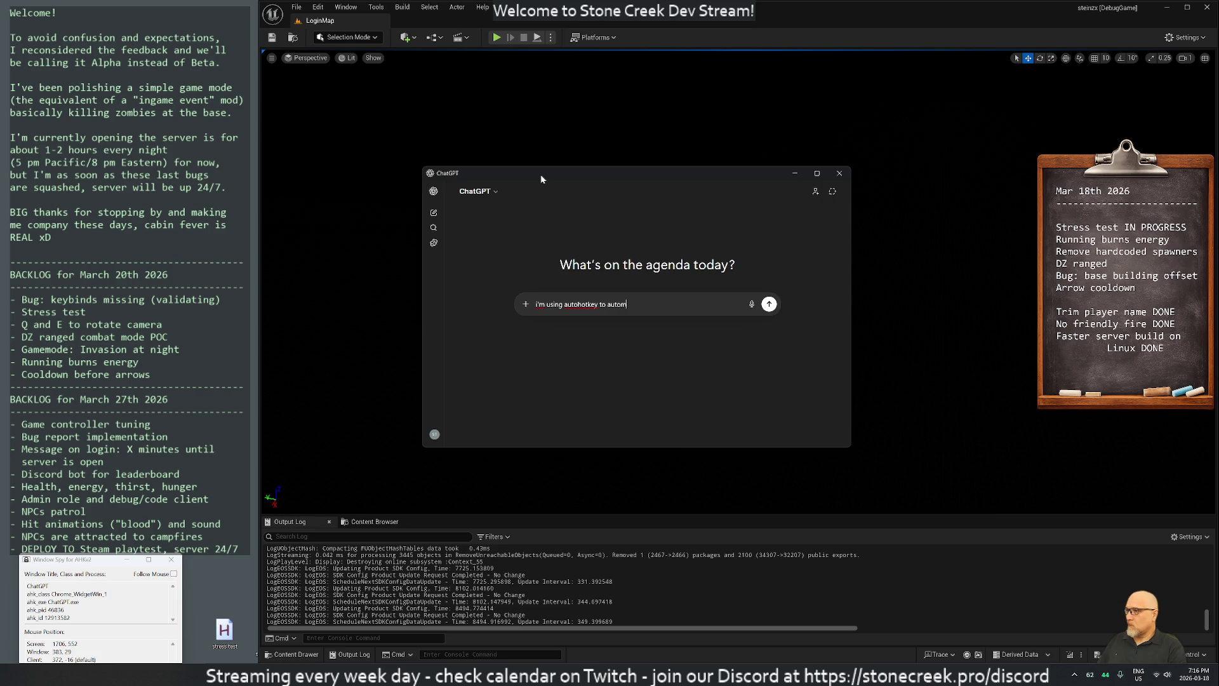
type("te tests on my game ")
type("but u")
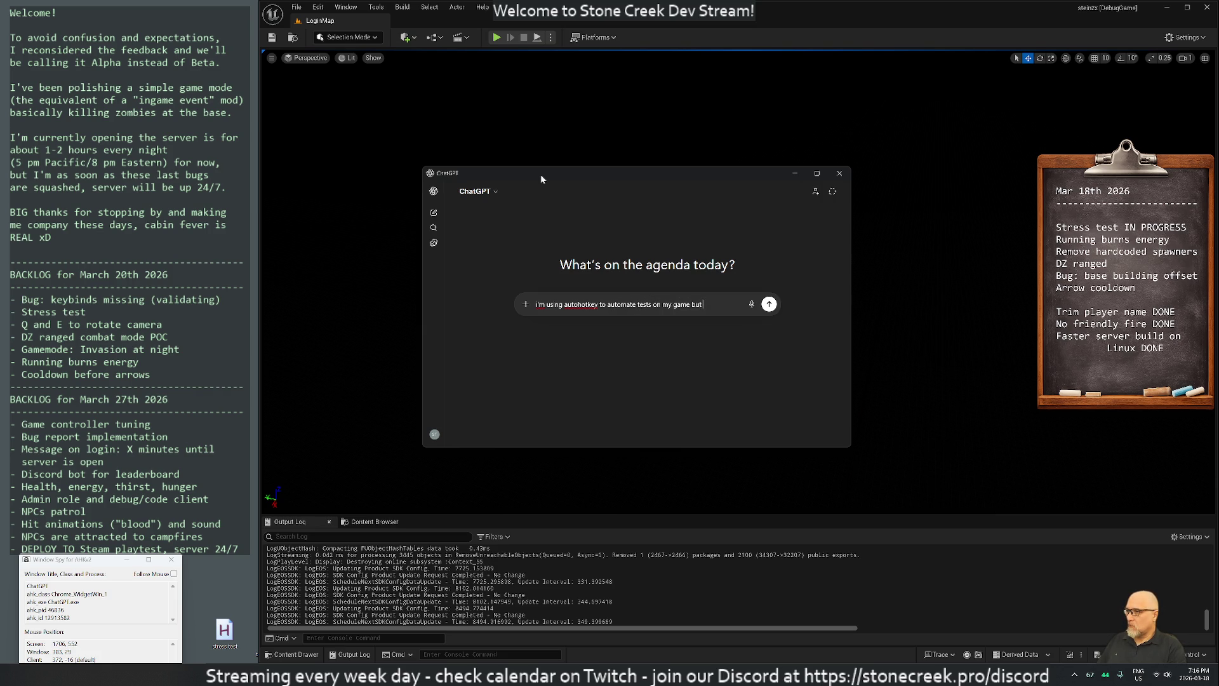
type("nreal engi")
type("ne isn't reco")
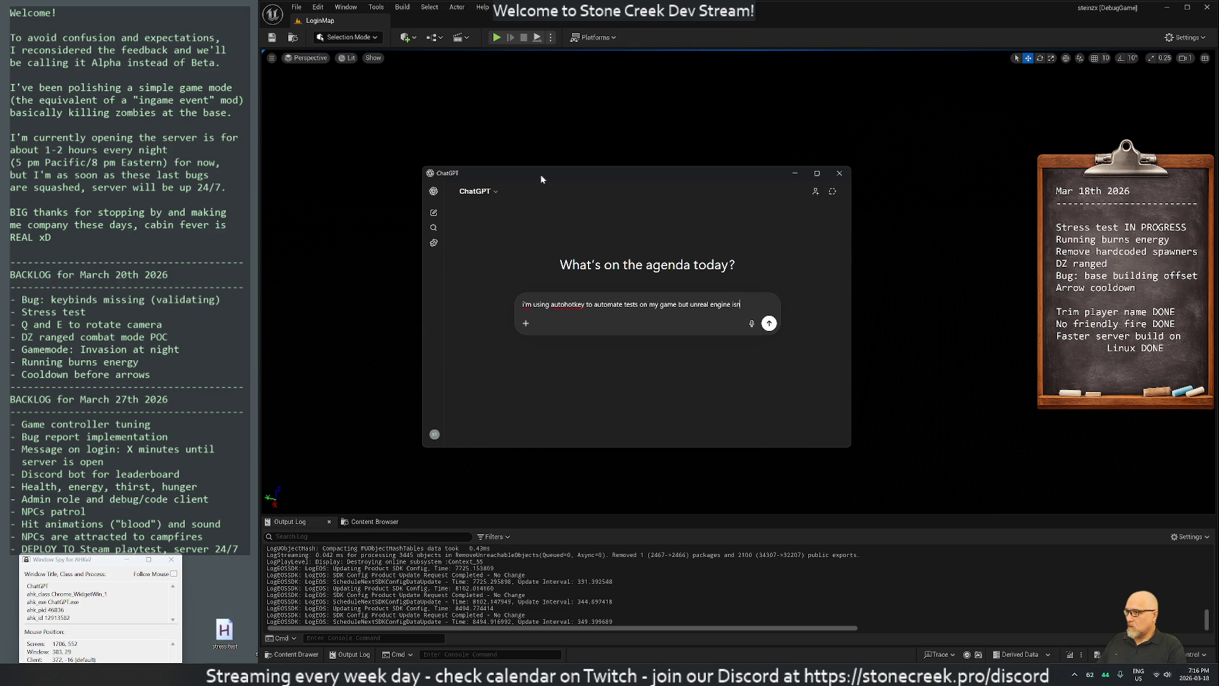
type("gnizing any ")
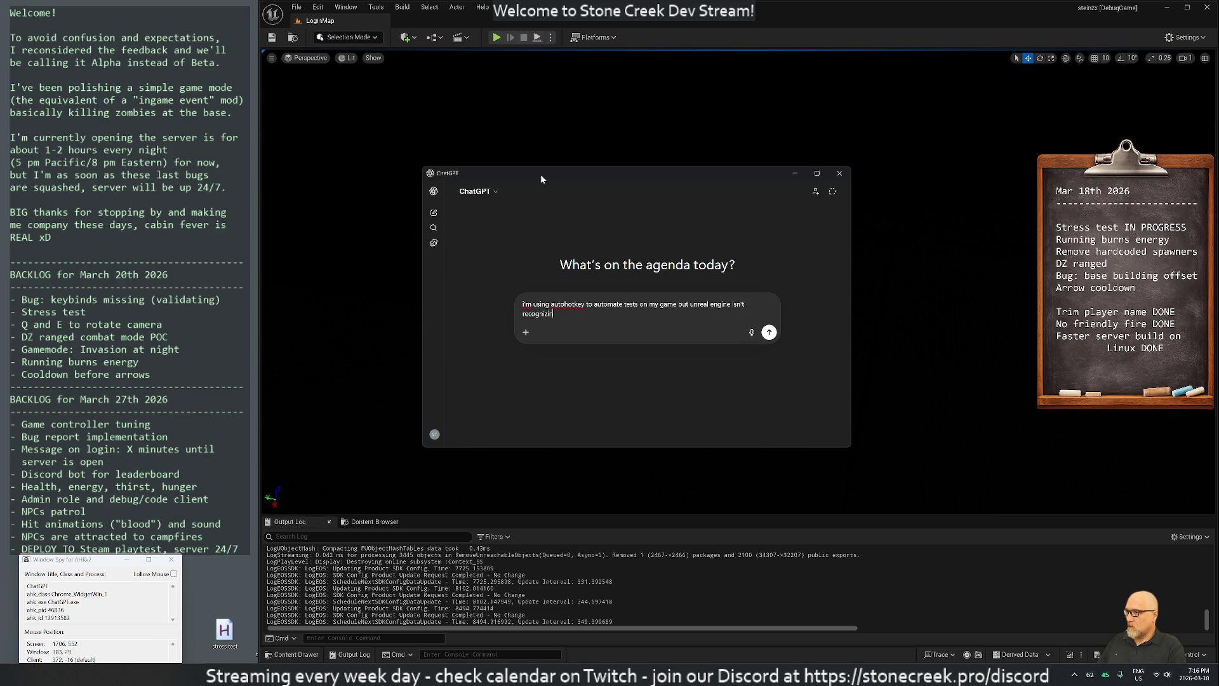
type("form of key ")
type("press.")
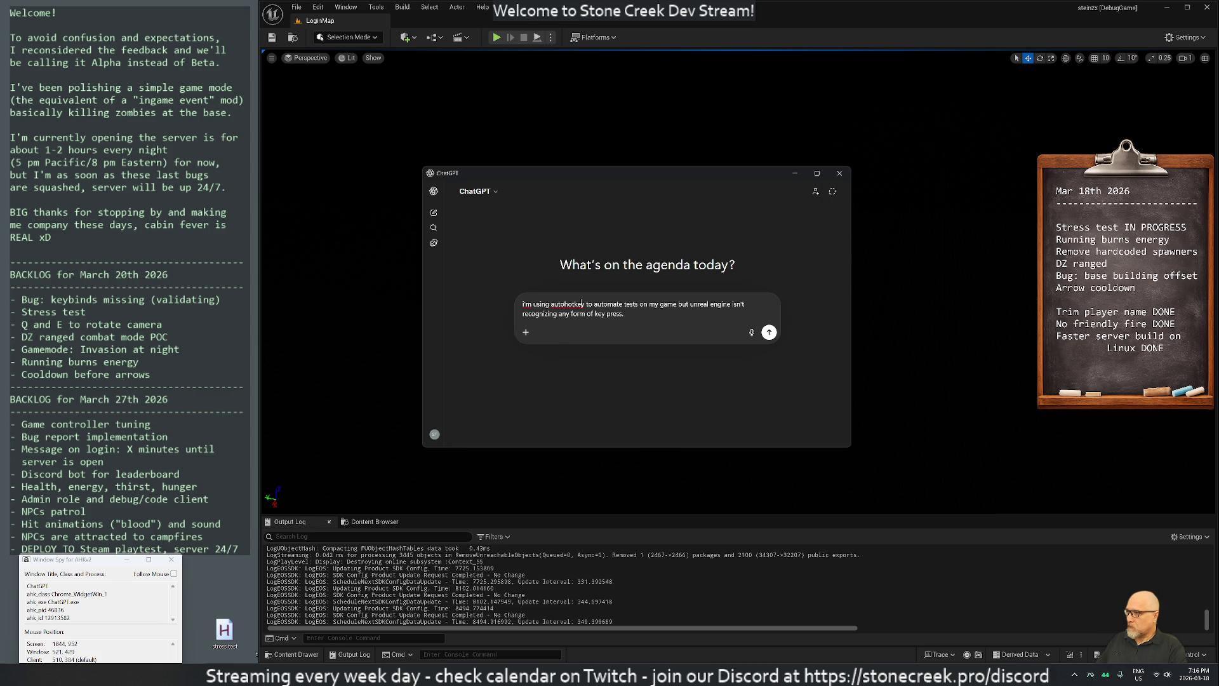
type("2")
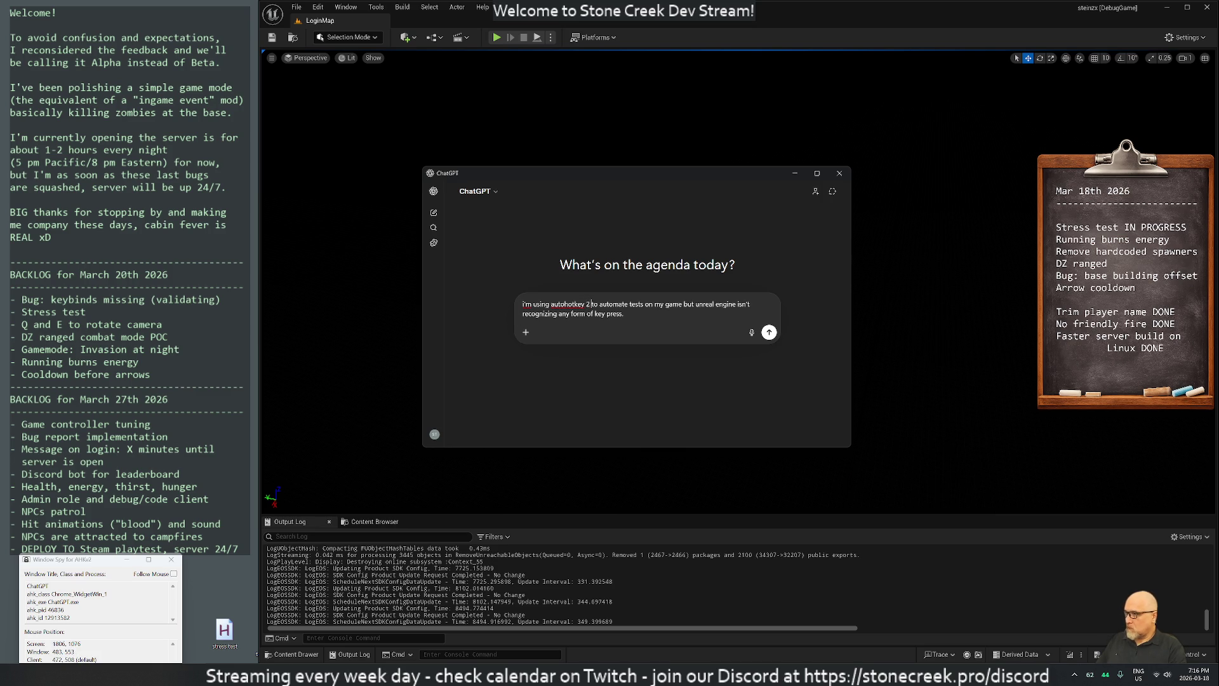
key("Return")
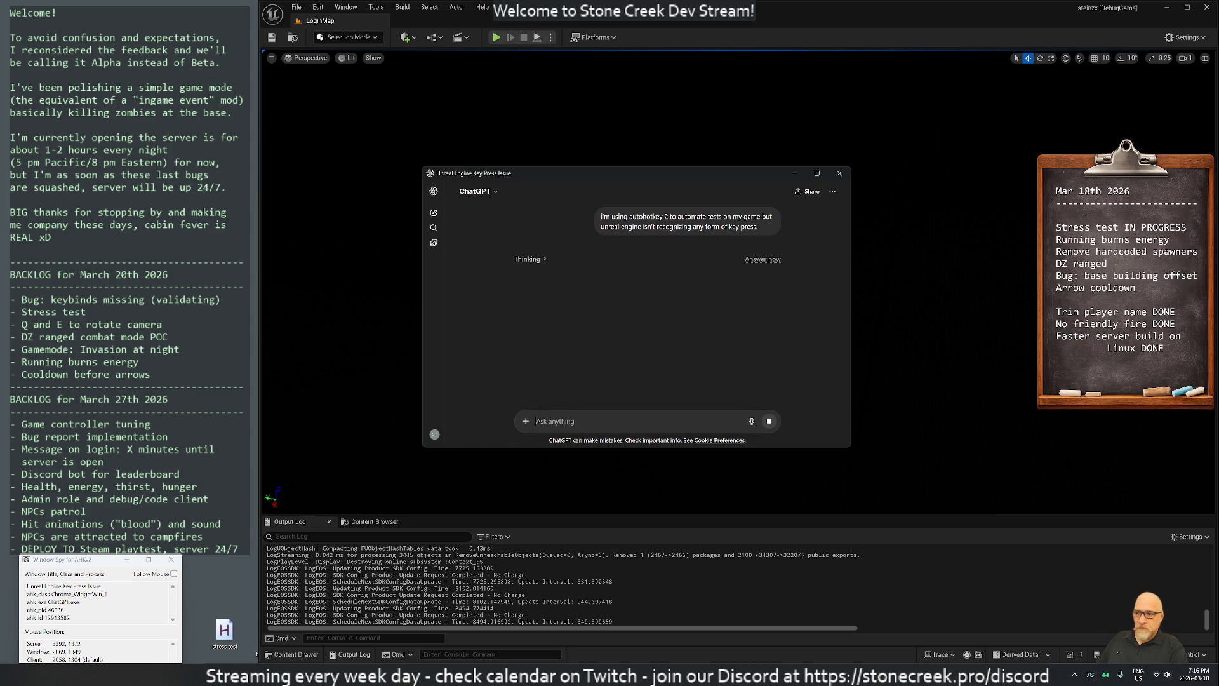
Read through ChatGPT's suggested fixes and select the SendEvent down/up code lines
left_click(1162, 674)
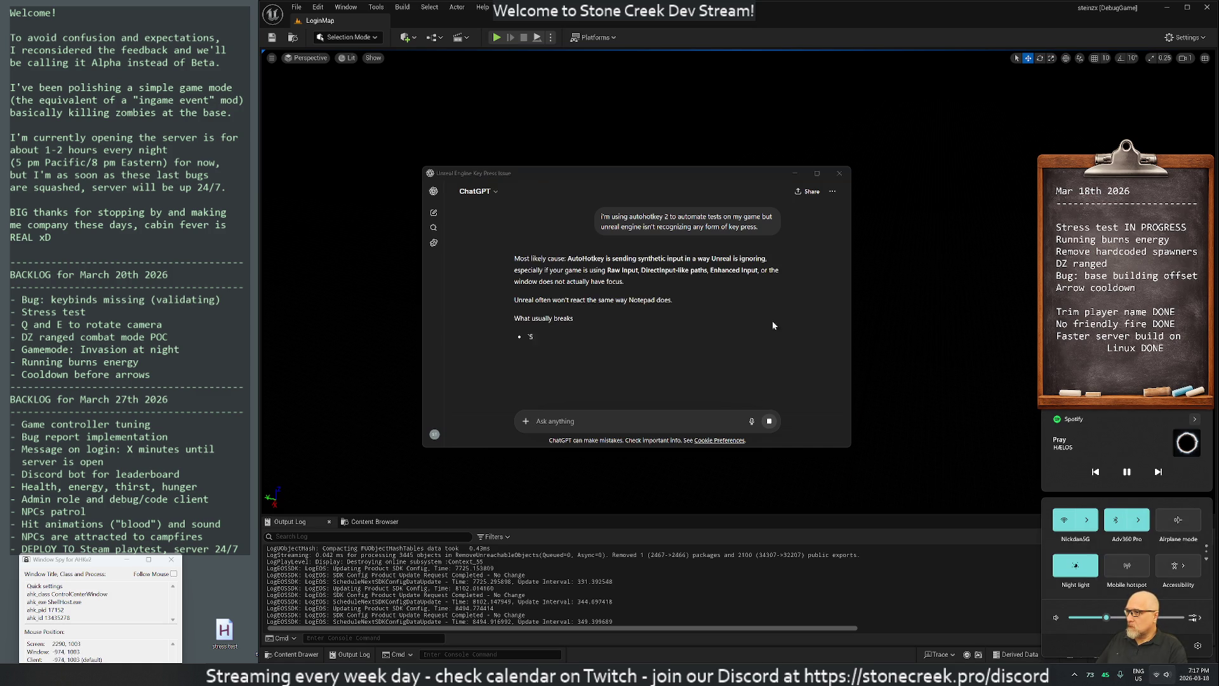
left_click(814, 285)
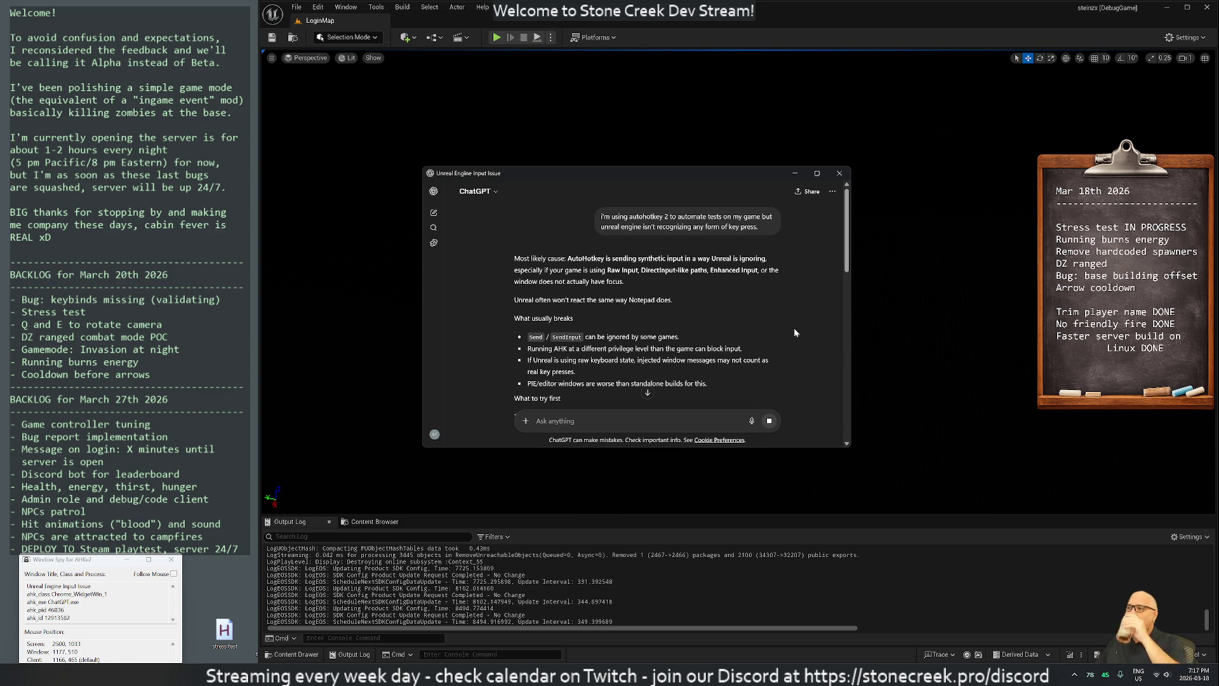
scroll(781, 335, "down", 2)
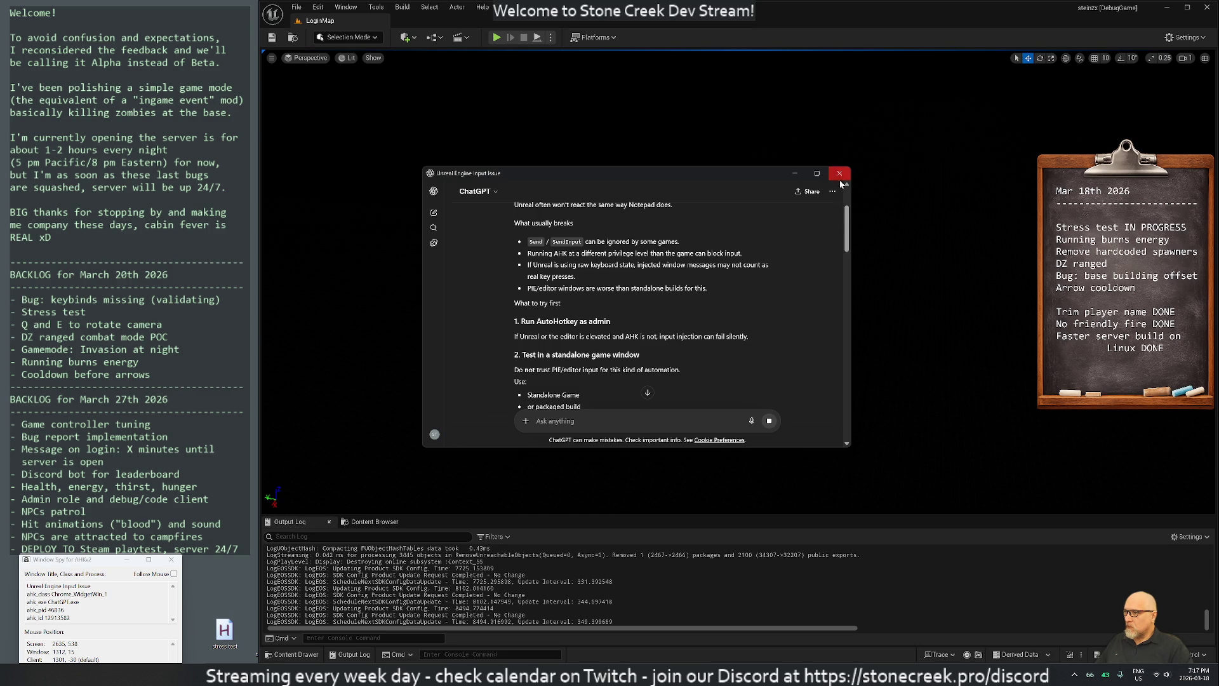
scroll(775, 349, "down", 3)
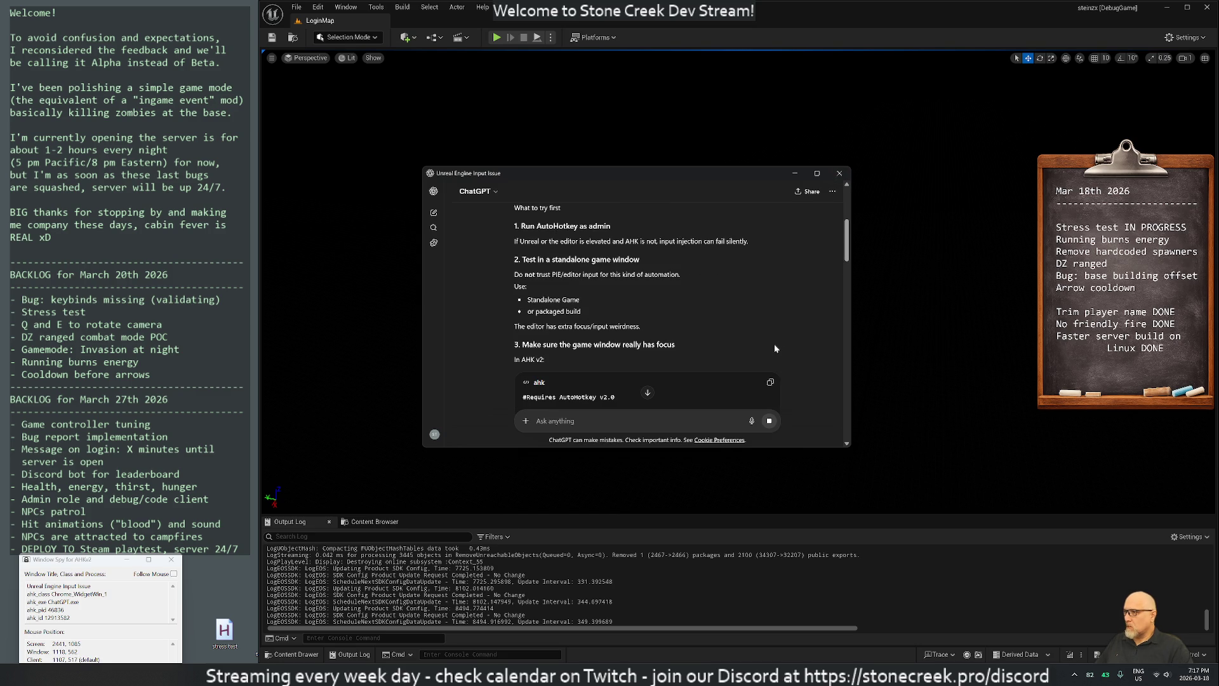
scroll(775, 349, "down", 2)
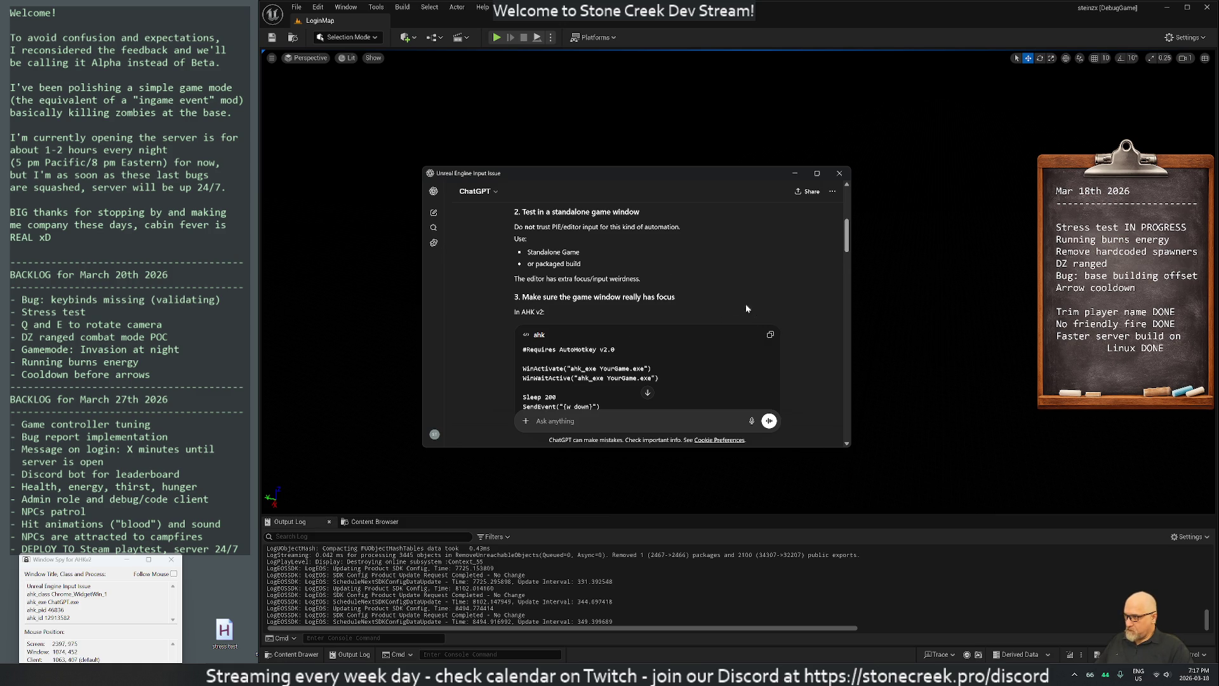
scroll(700, 307, "down", 3)
scroll(648, 305, "down", 3)
scroll(648, 305, "down", 2)
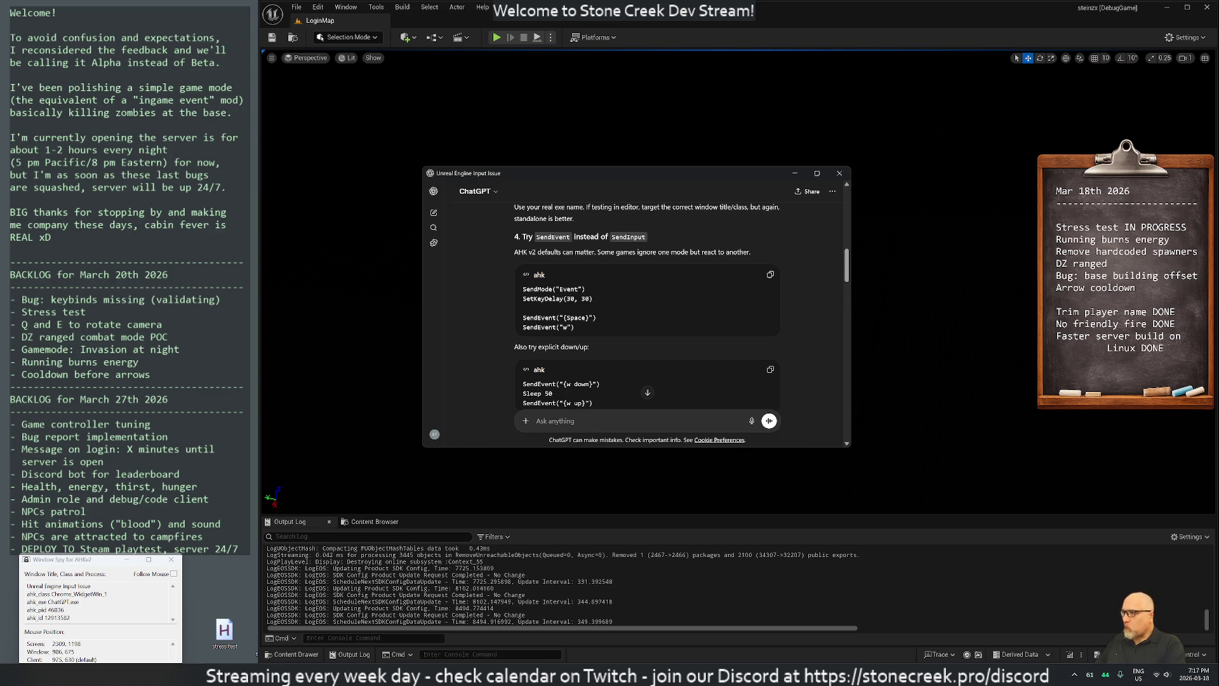
scroll(626, 334, "down", 3)
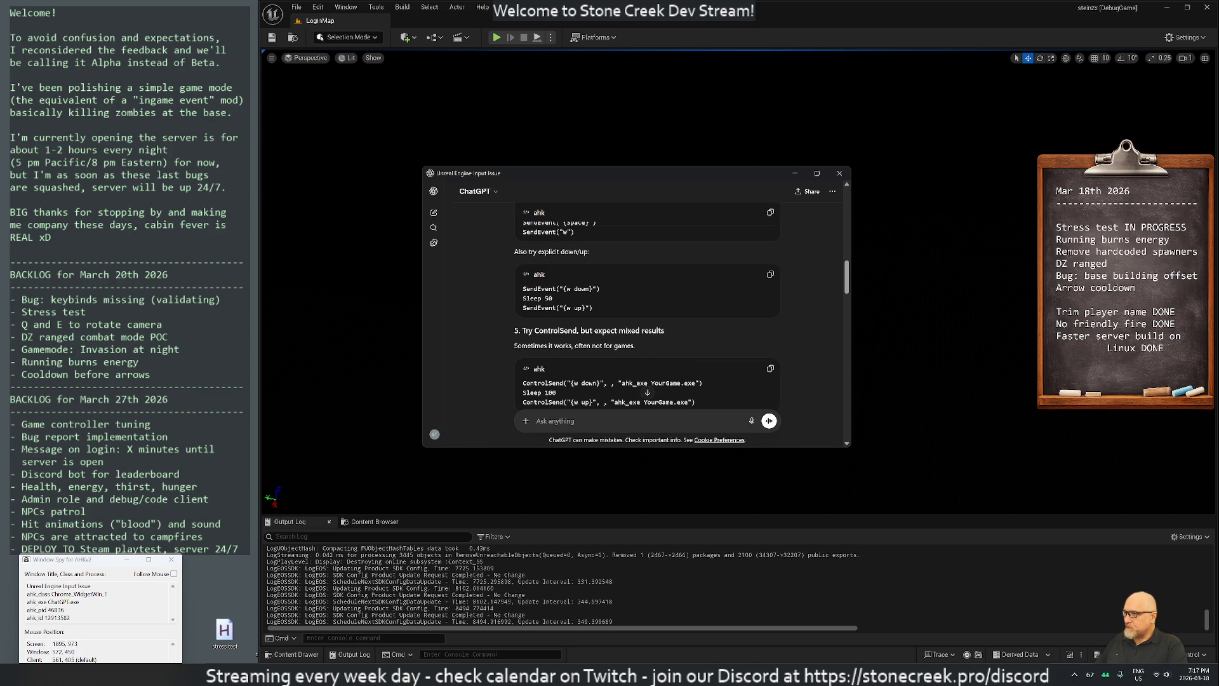
mouse_move(594, 308)
left_mouse_down()
mouse_move(492, 303)
mouse_move(478, 287)
left_mouse_up()
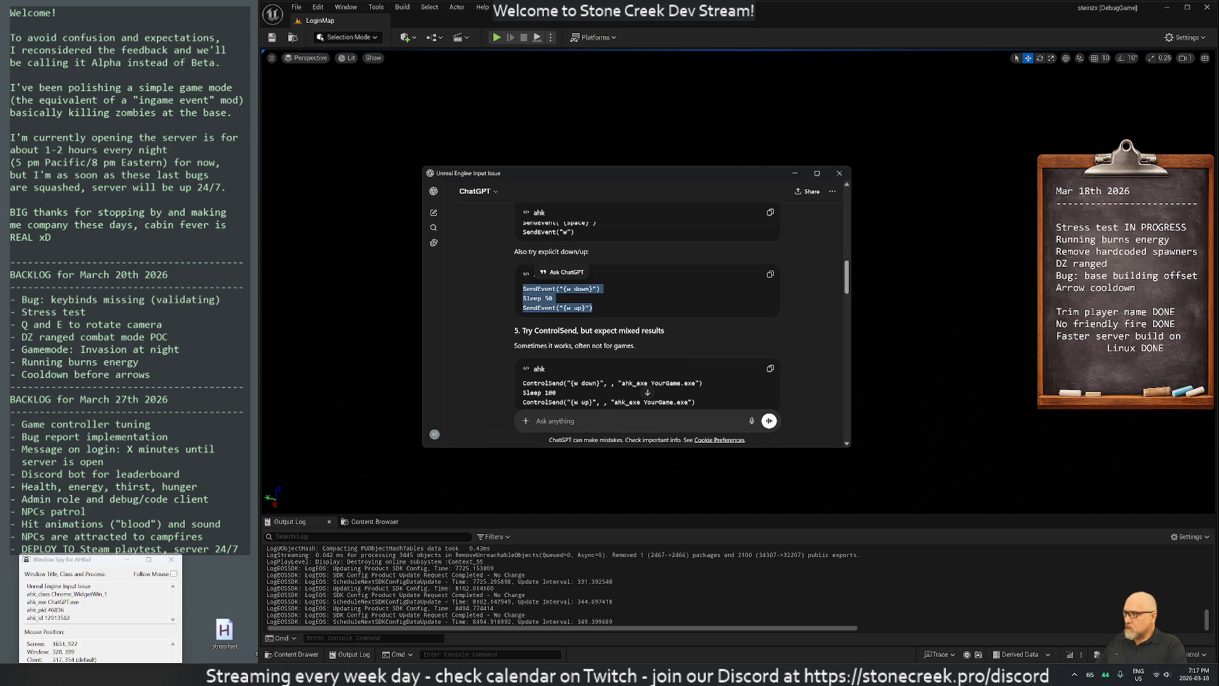
left_click(225, 638)
right_click(225, 640)
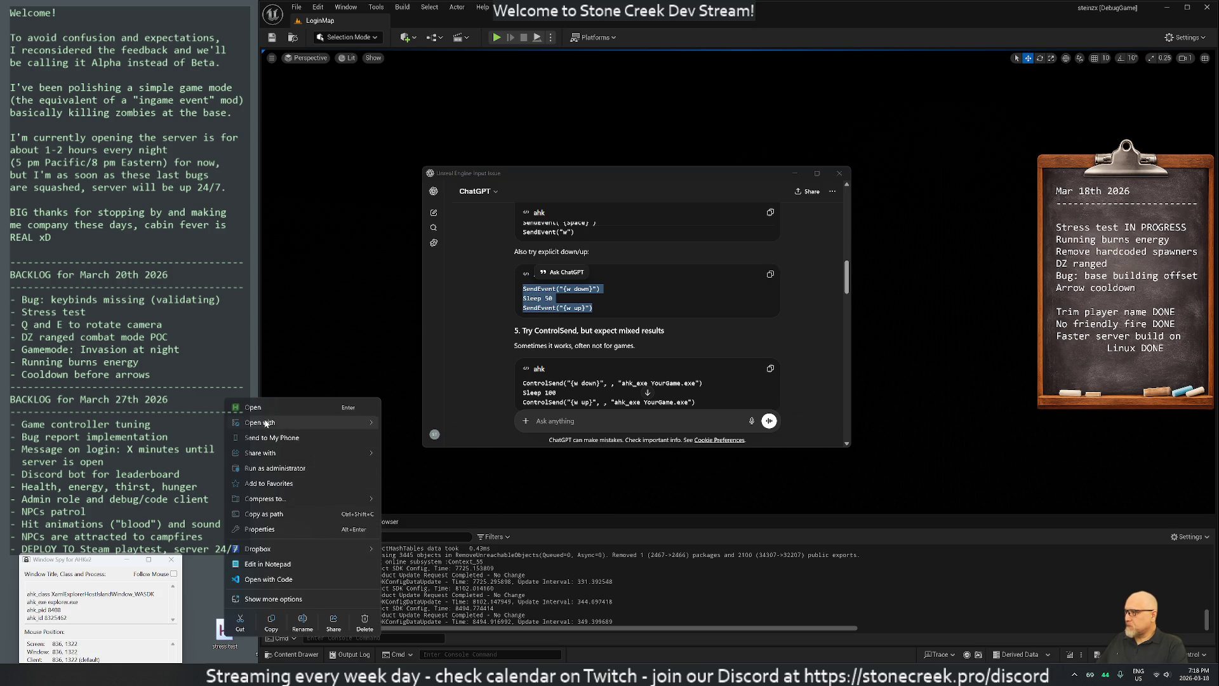
mouse_move(269, 425)
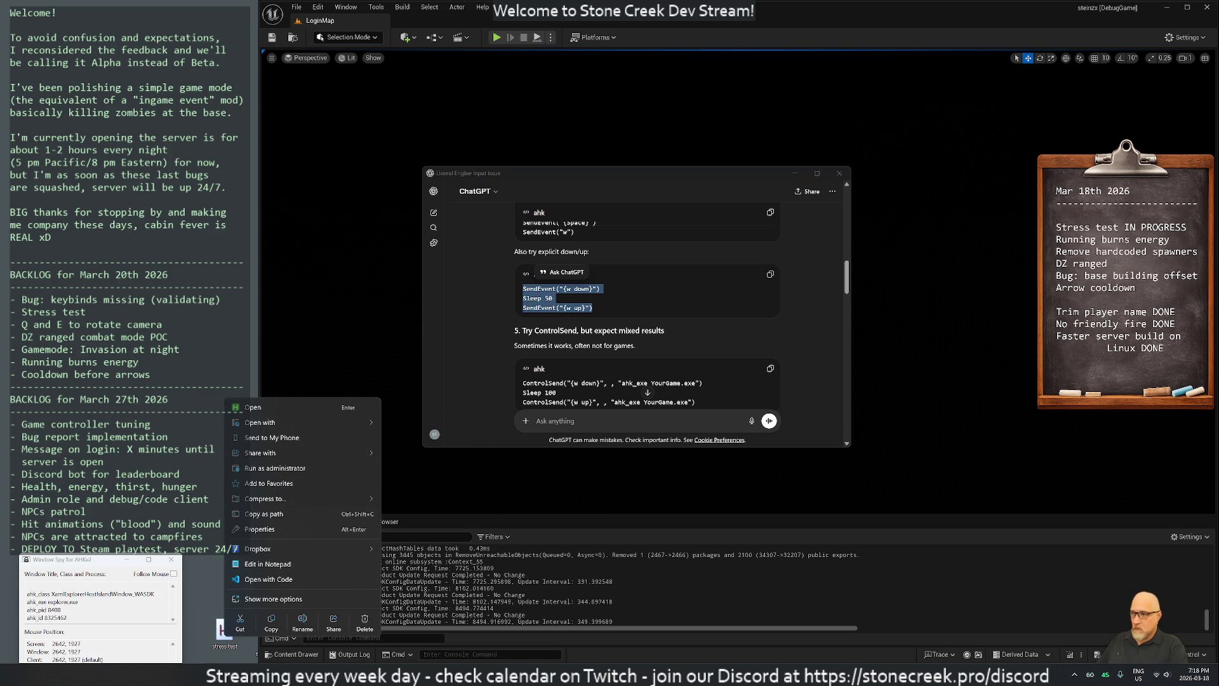
key("Escape")
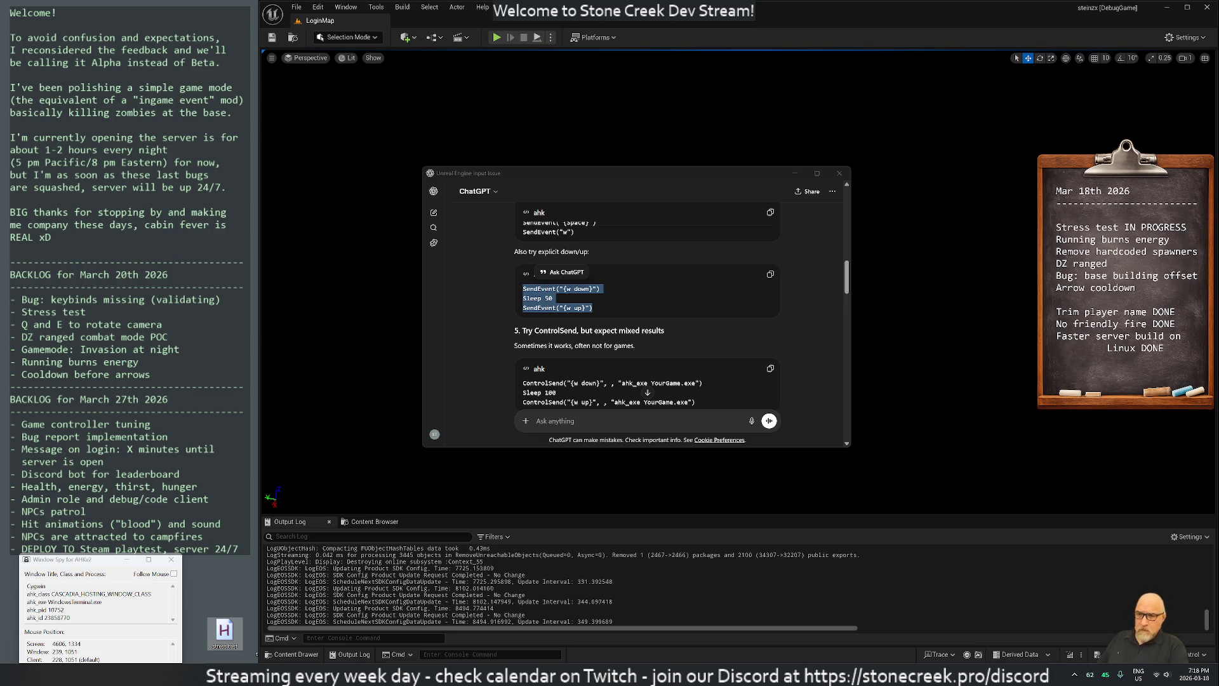
double_click(226, 631)
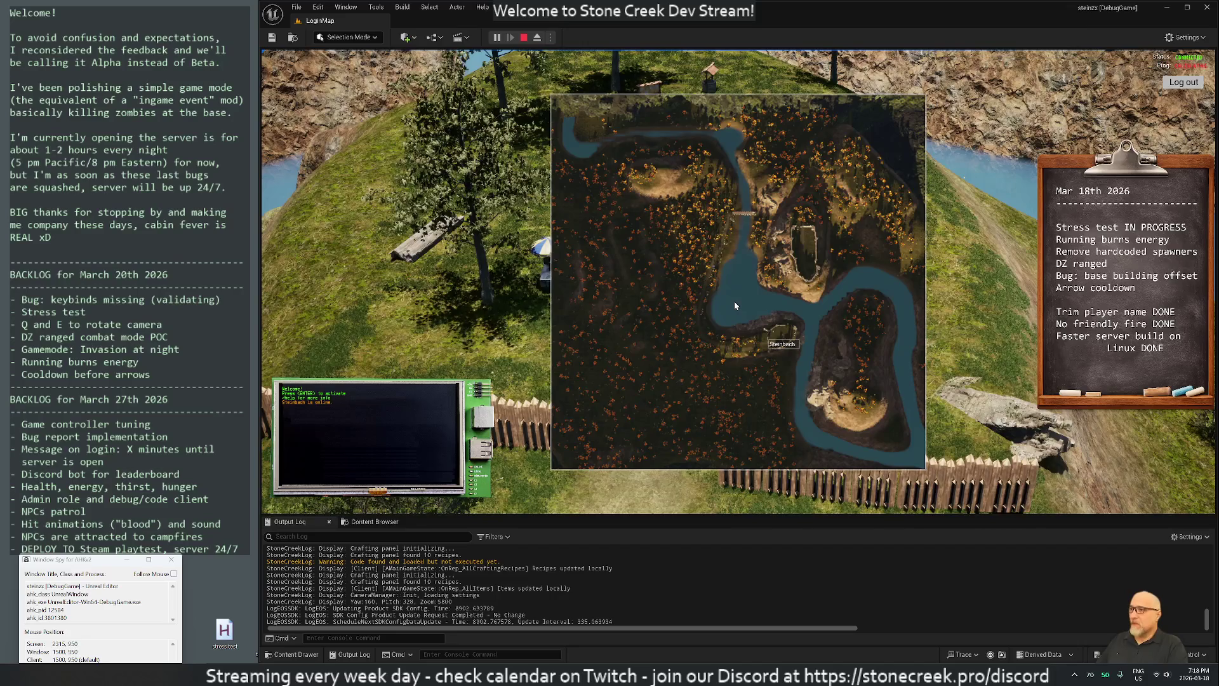
Stop the running Stone Creek play session in the editor
left_click(524, 37)
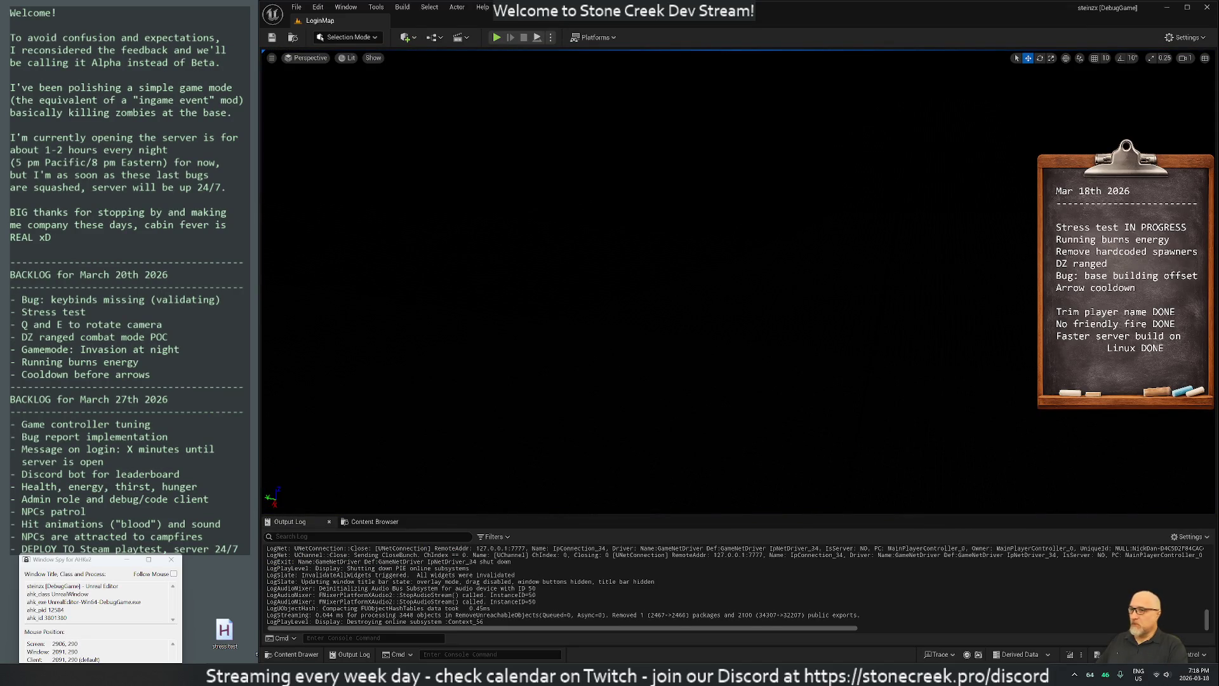
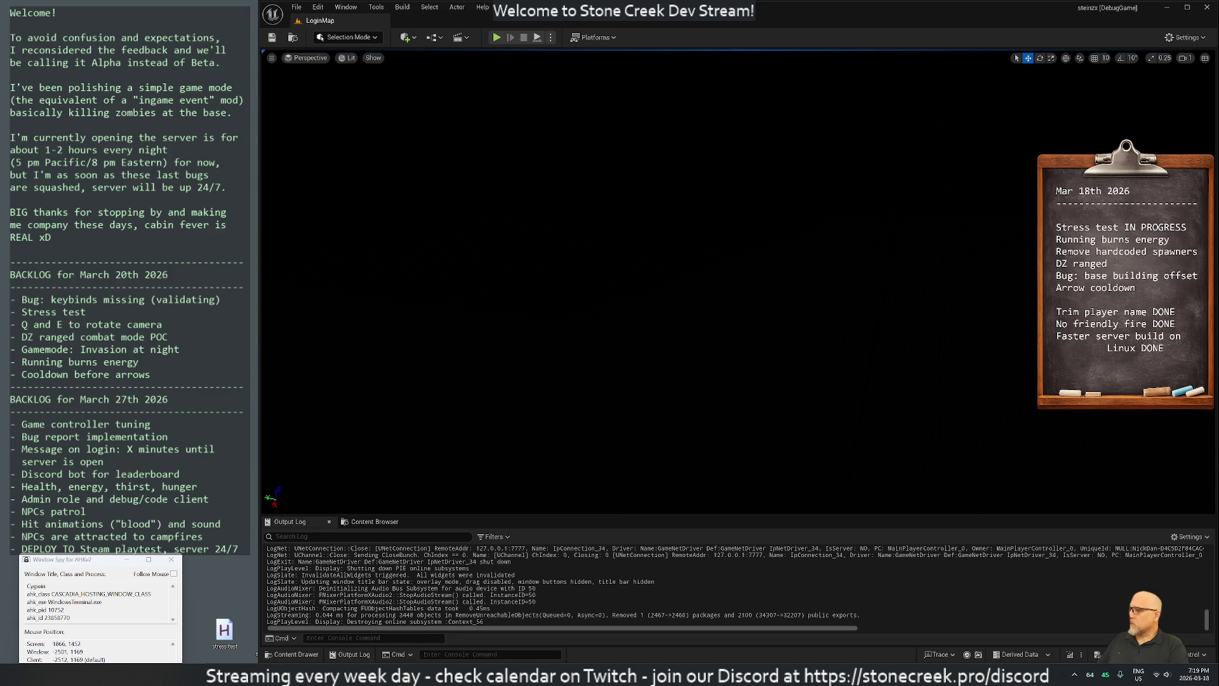
Start a Play-in-Editor session, trigger the automatic login, then stop play
left_click(496, 37)
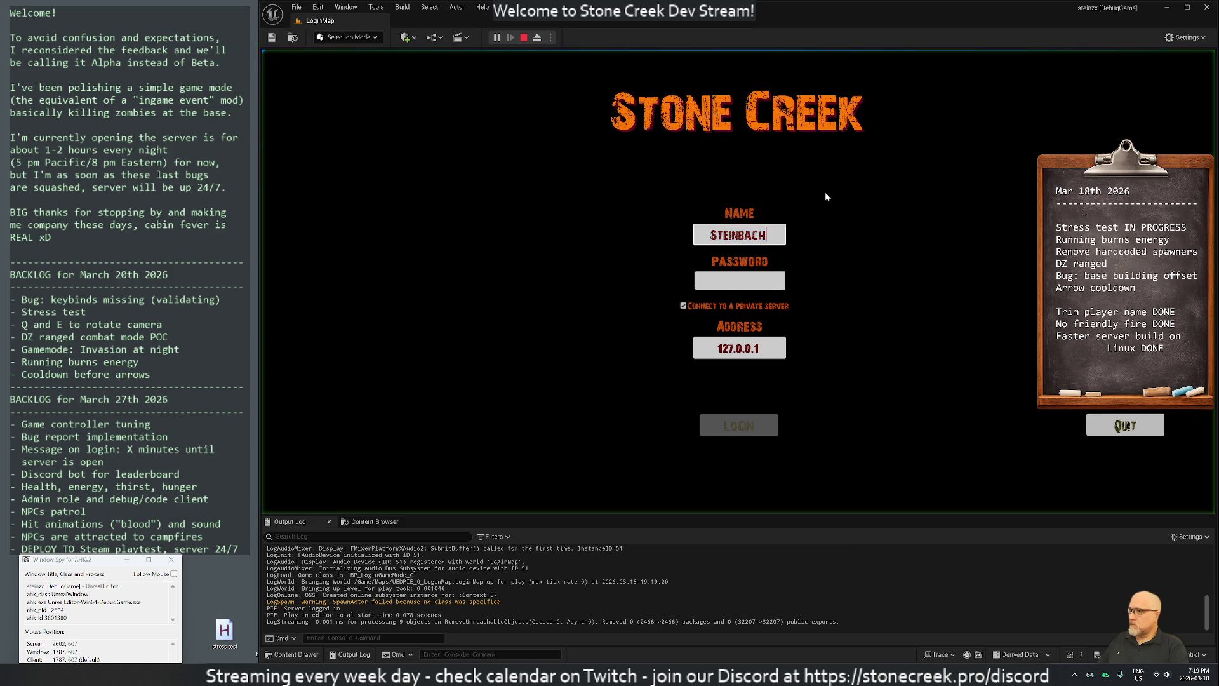
left_click(735, 427)
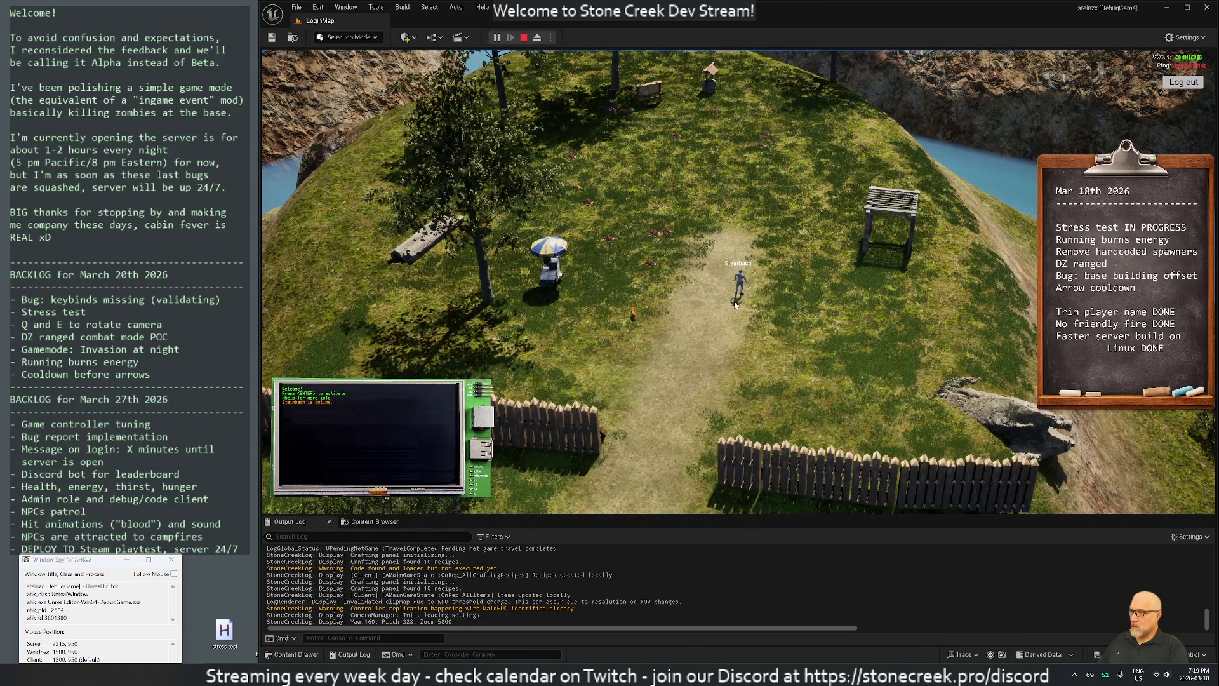
left_click(524, 38)
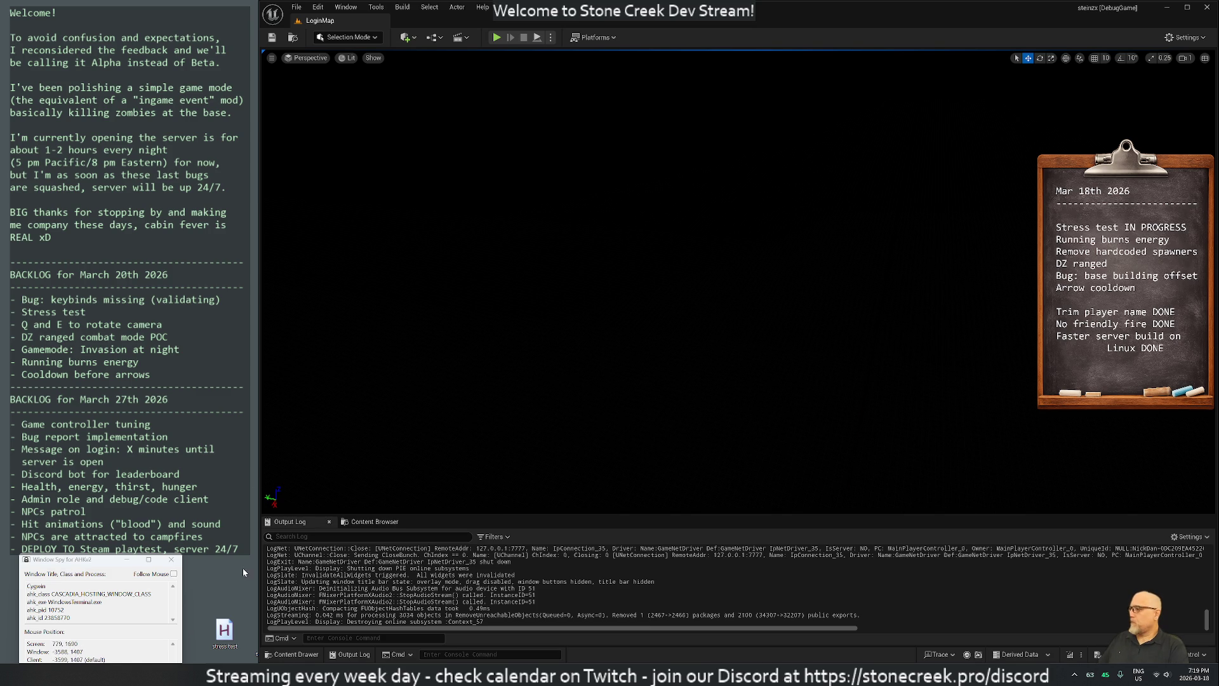
Run the automated play-and-login stress test, stop it, and switch to the terminal
double_click(229, 633)
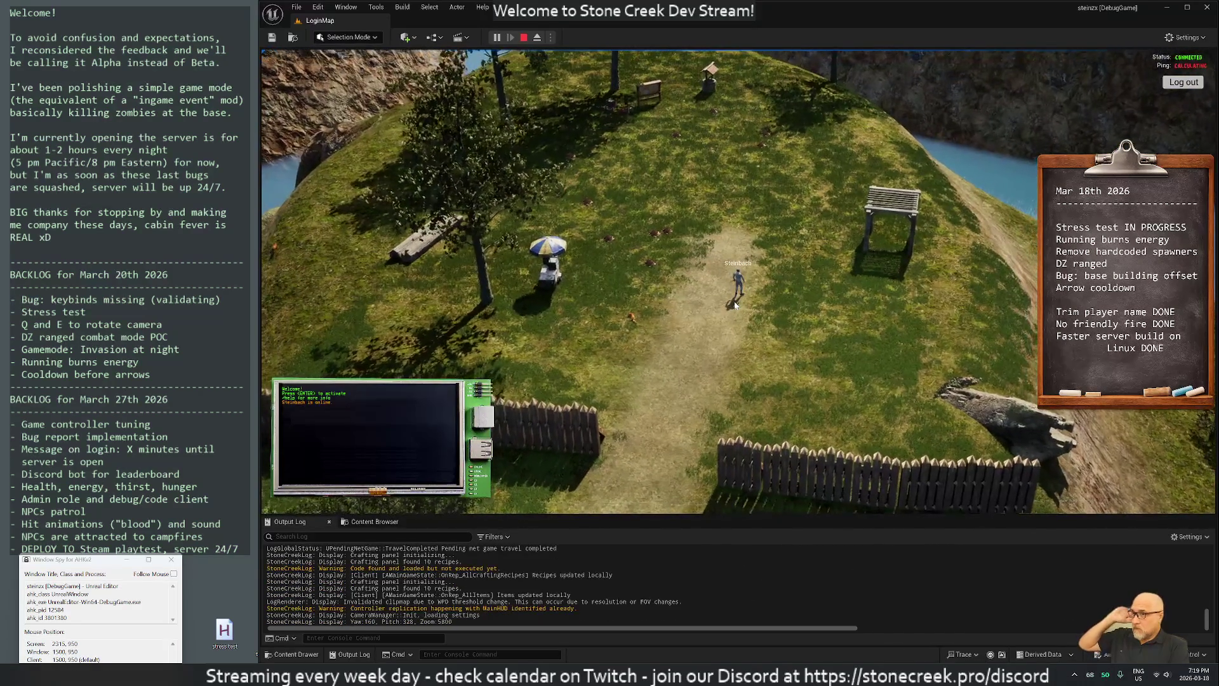
left_click(524, 37)
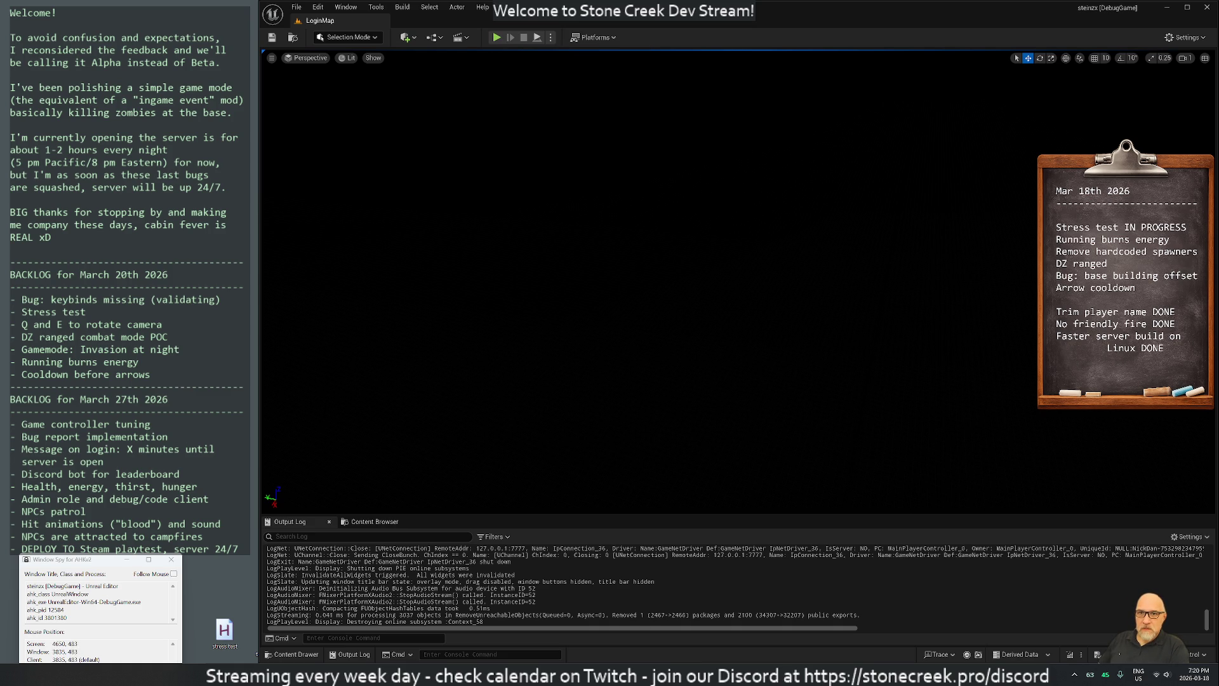
key("alt+Tab")
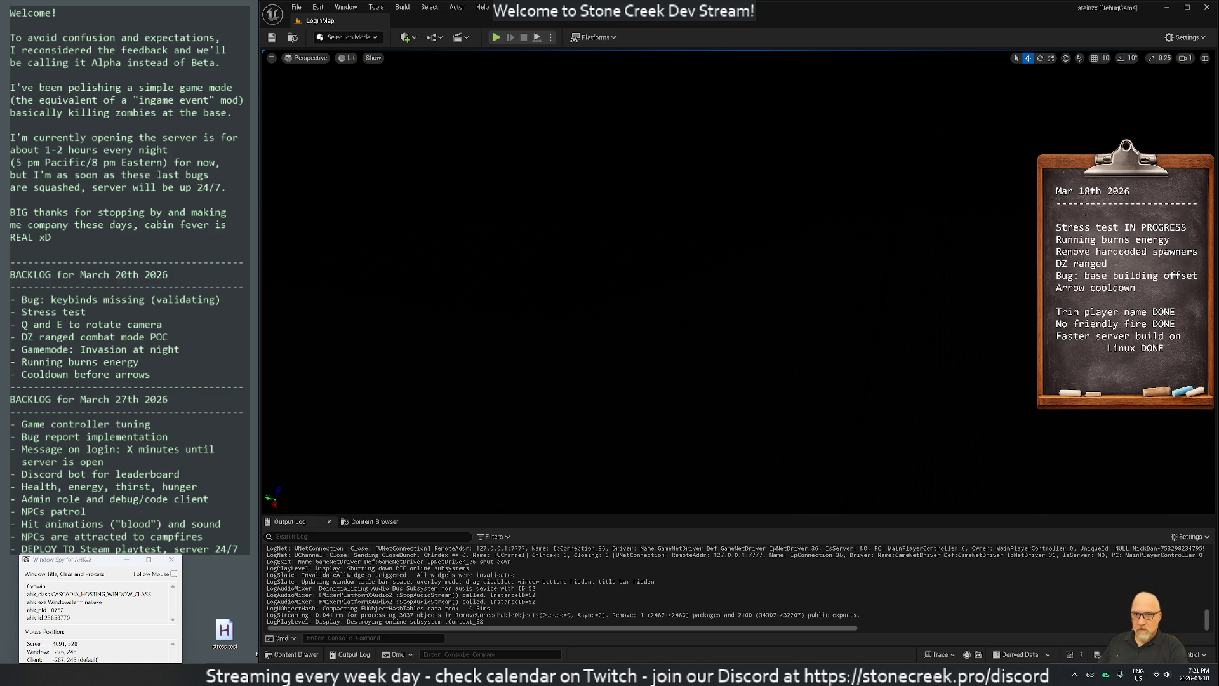
Rerun the stress-test launcher, log in, stop play, and bring the Claude chat forward
double_click(225, 635)
left_click(735, 426)
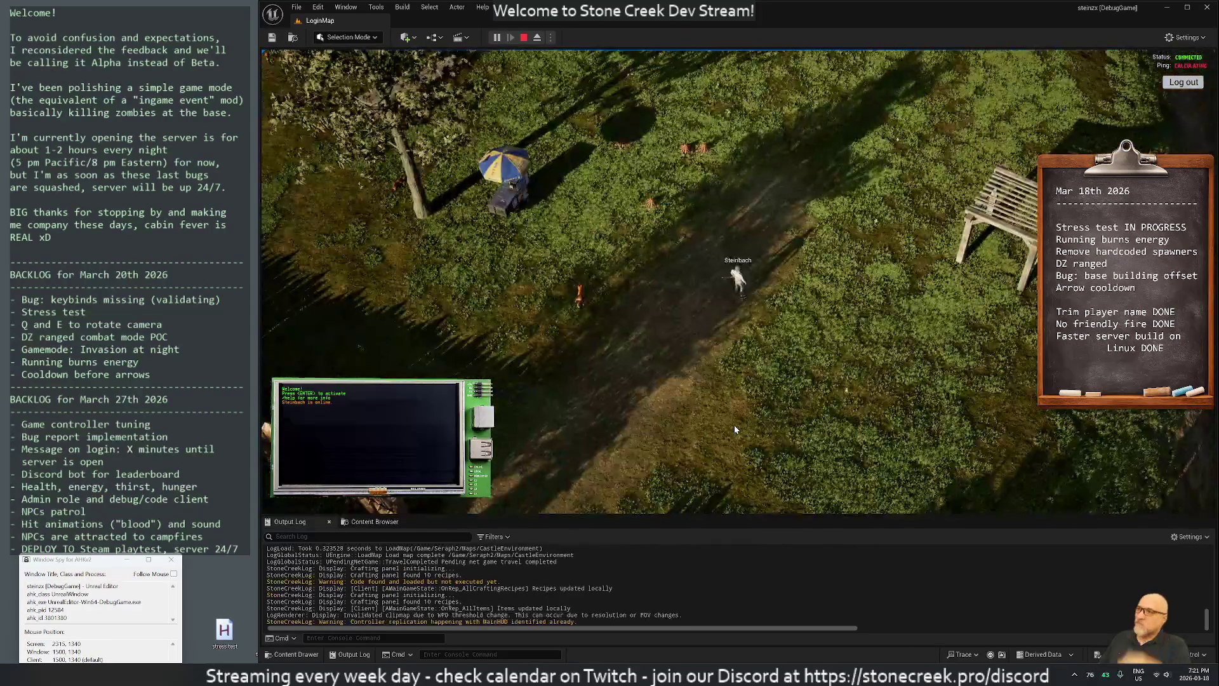
left_click(524, 38)
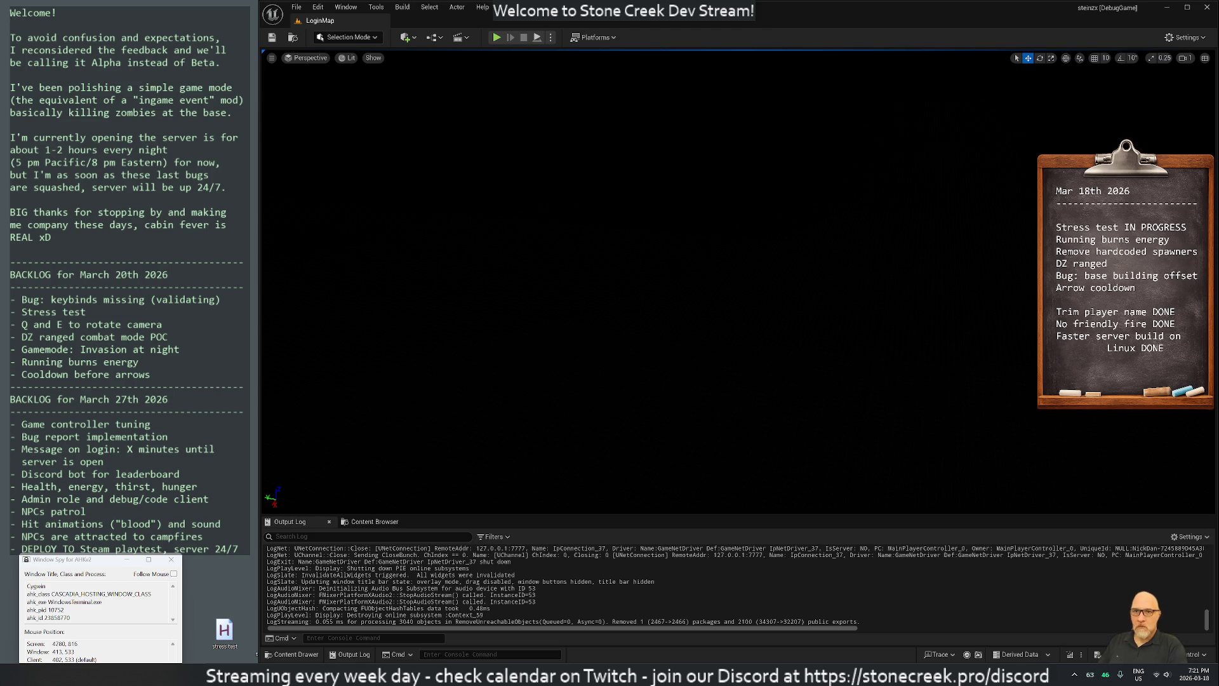
key("alt+Tab")
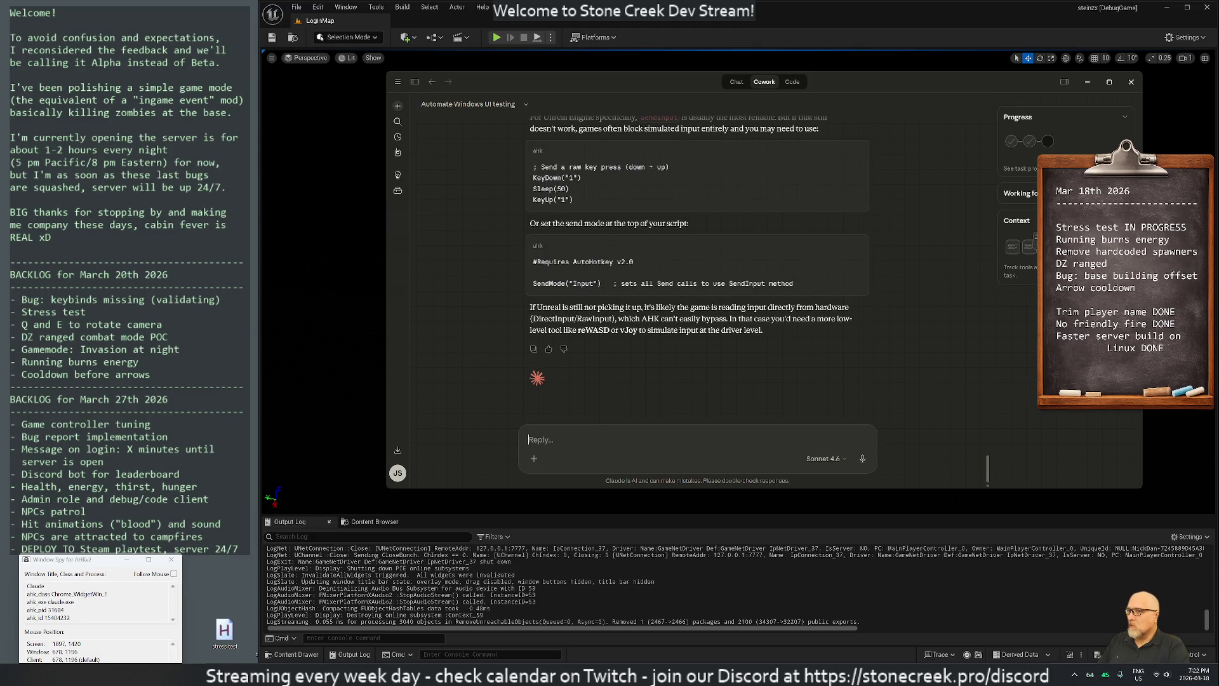
Send Claude a follow-up saying SendEvent("{n down}") is what worked
type("what worked fofr")
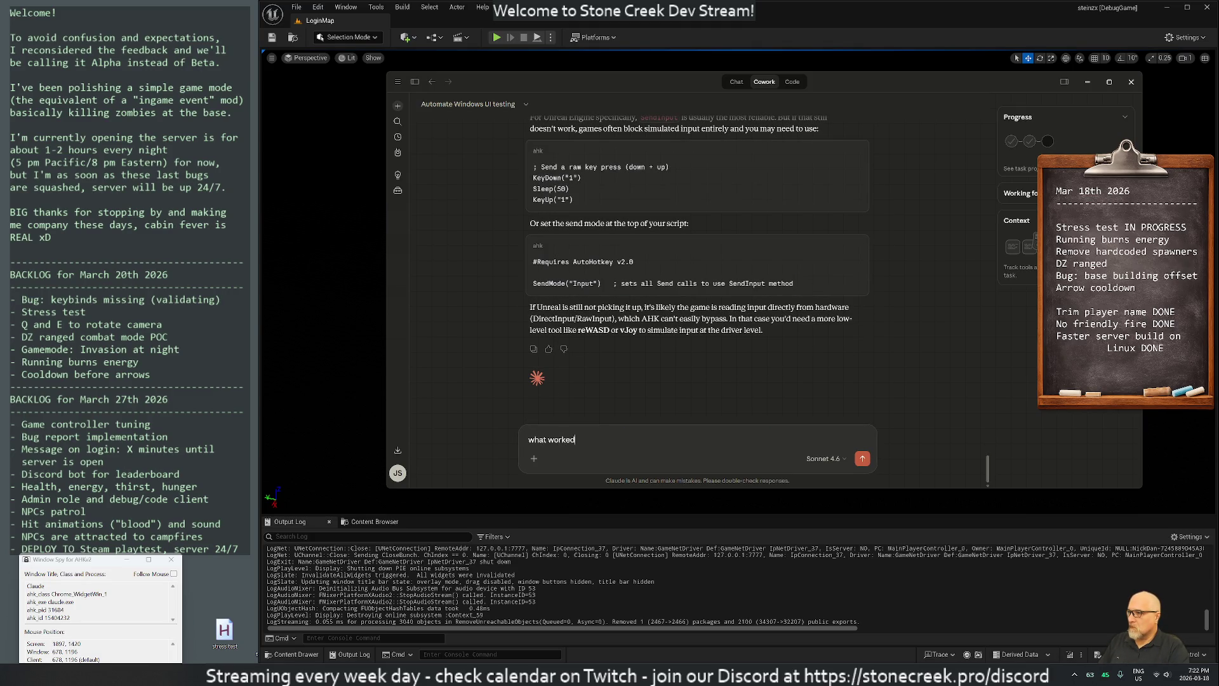
type("r me was \"")
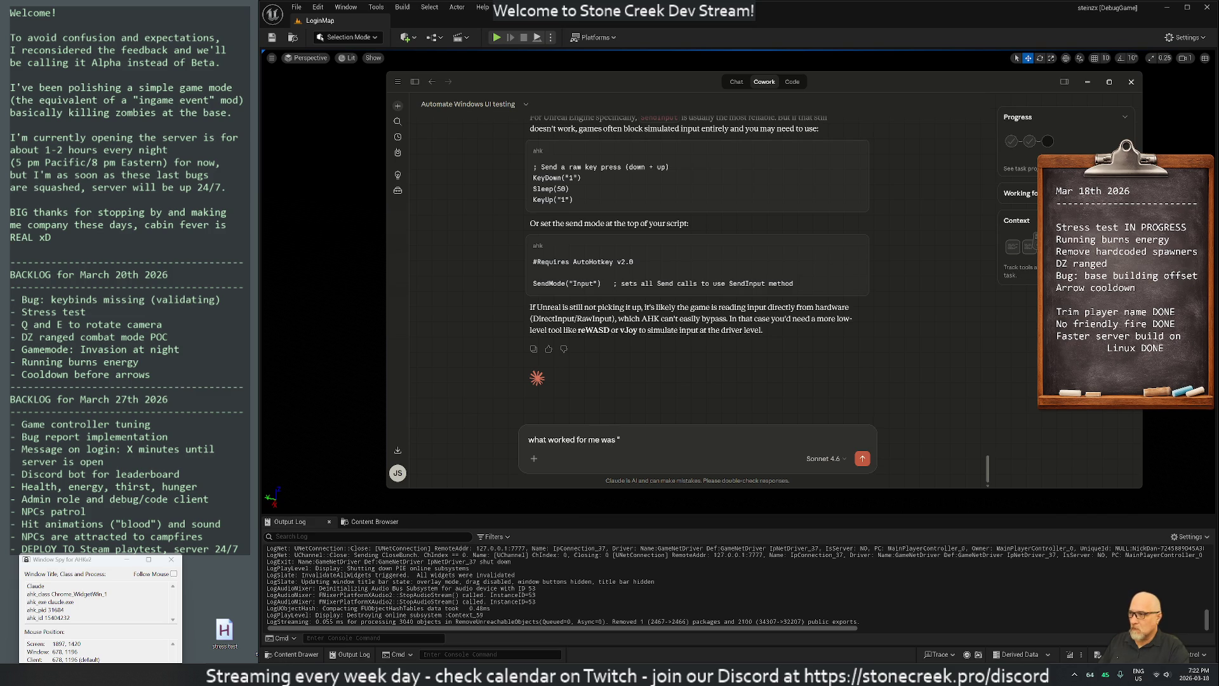
type("SendEven")
type("t(\"{")
type("n down}")
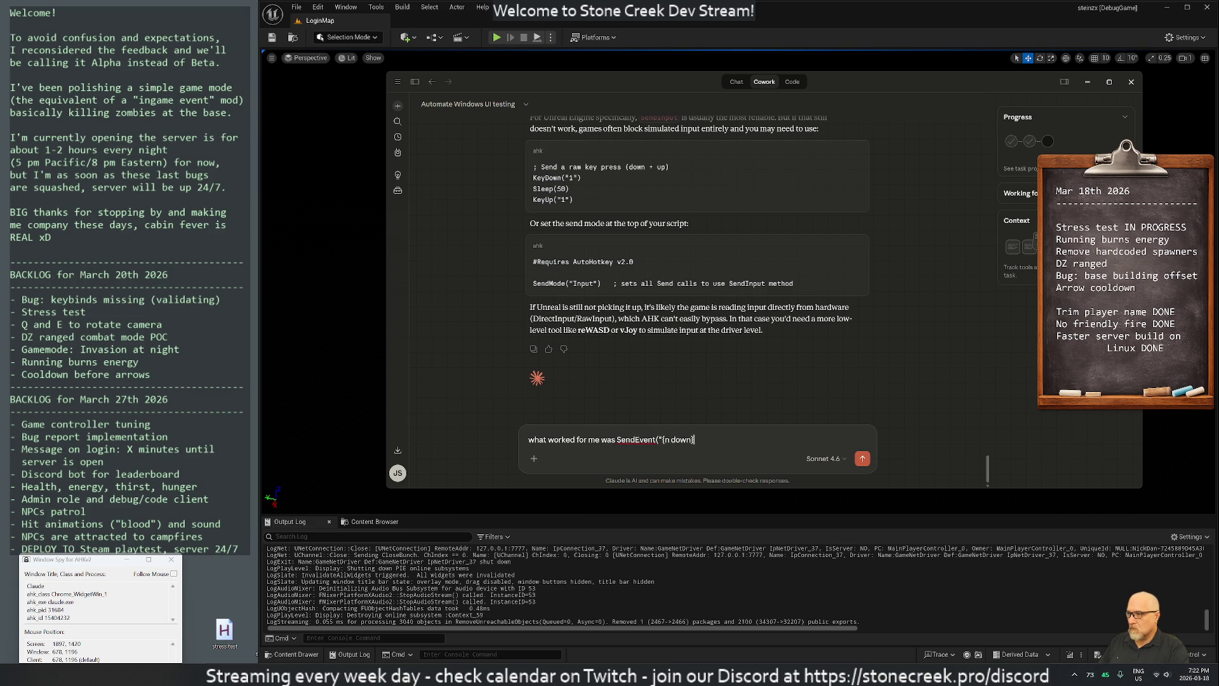
type("\")")
key("Return")
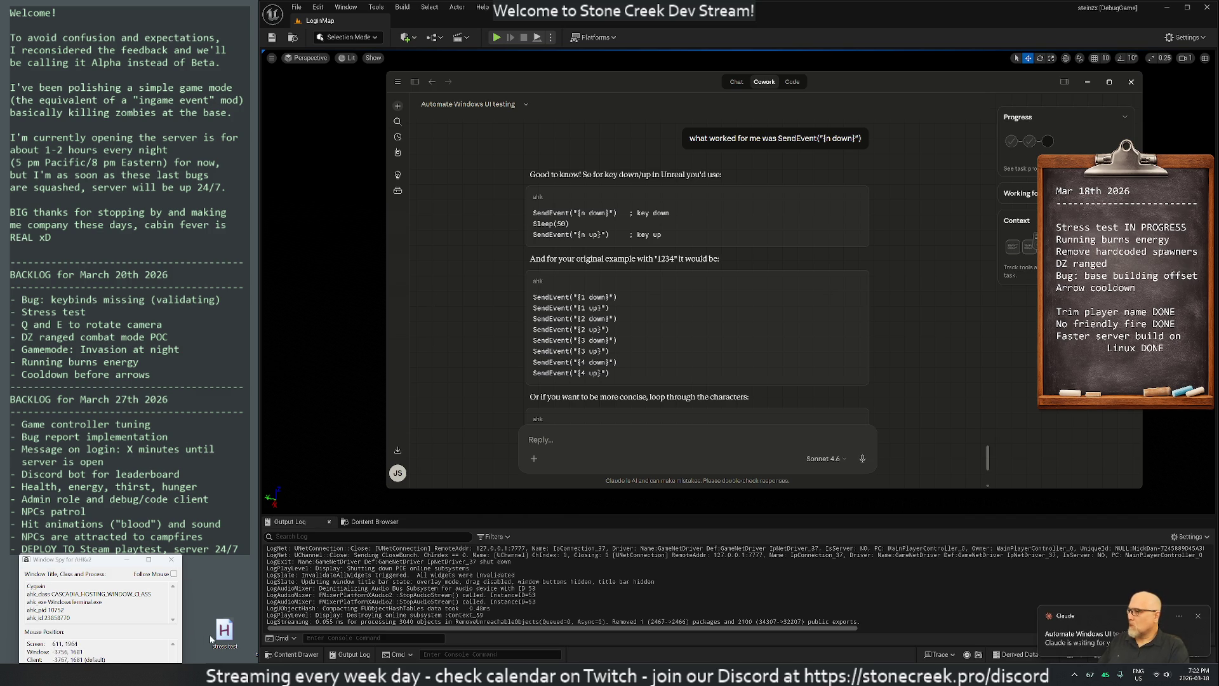
Play LoginMap in the editor, log in with the filled-in credentials, then stop the session
left_click(497, 38)
left_click(496, 38)
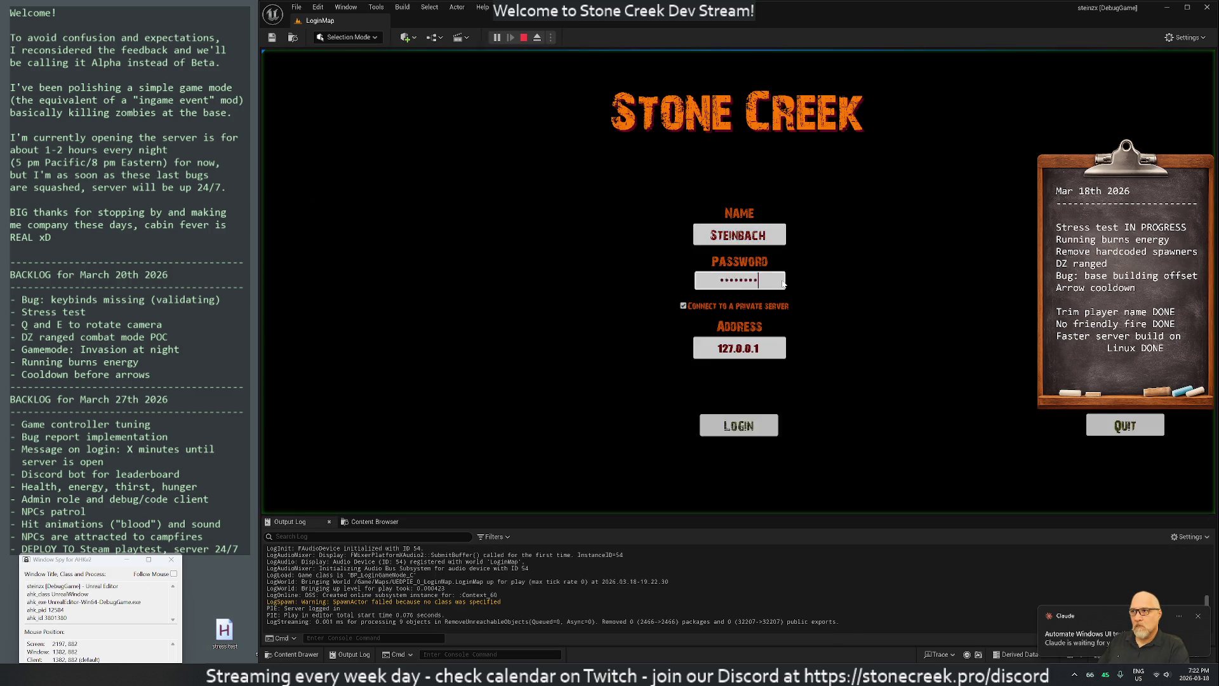
left_click(734, 424)
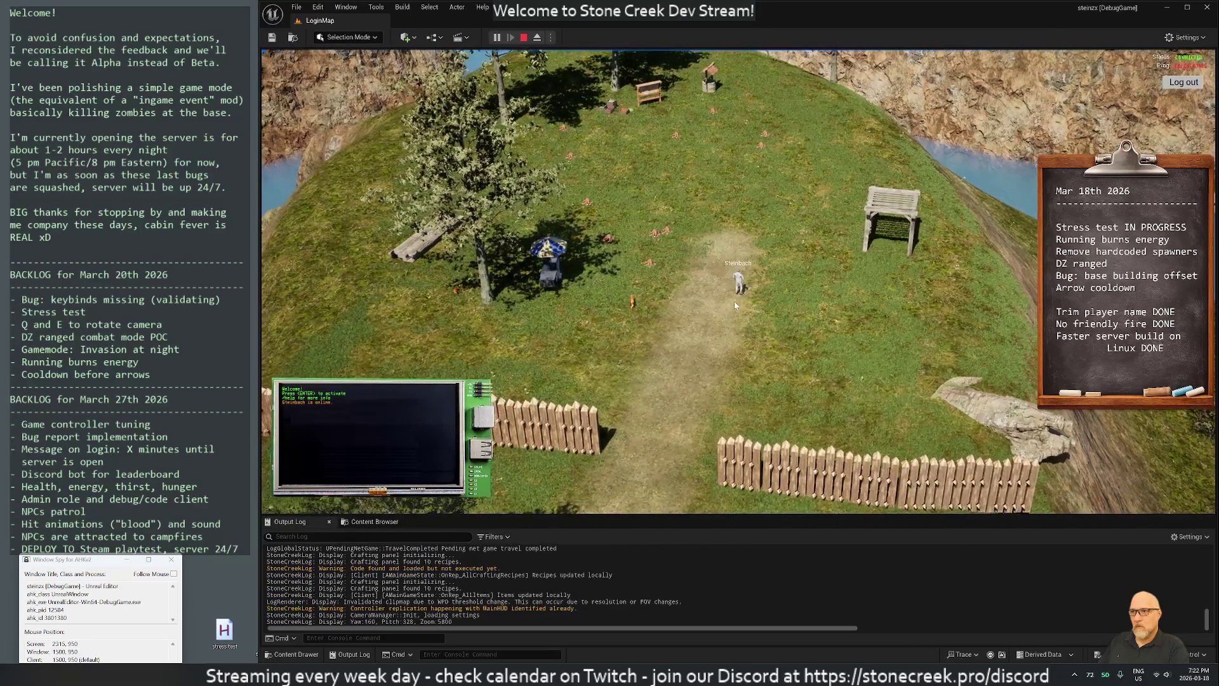
left_click(523, 38)
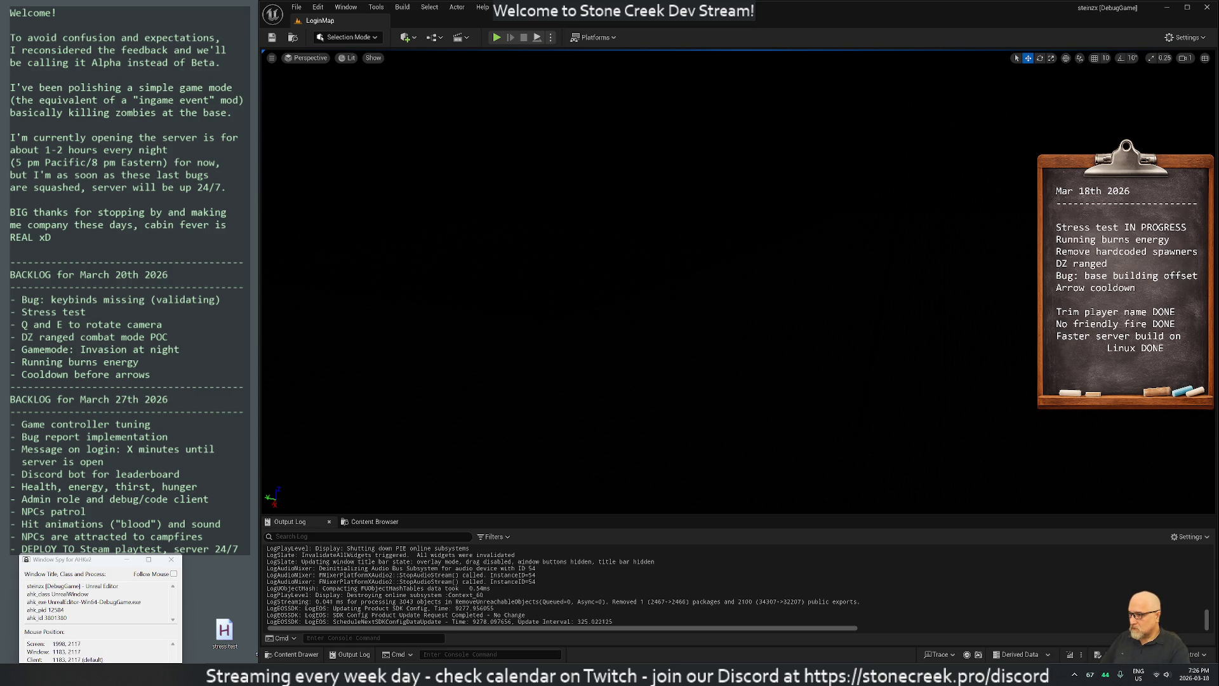
mouse_move(650, 677)
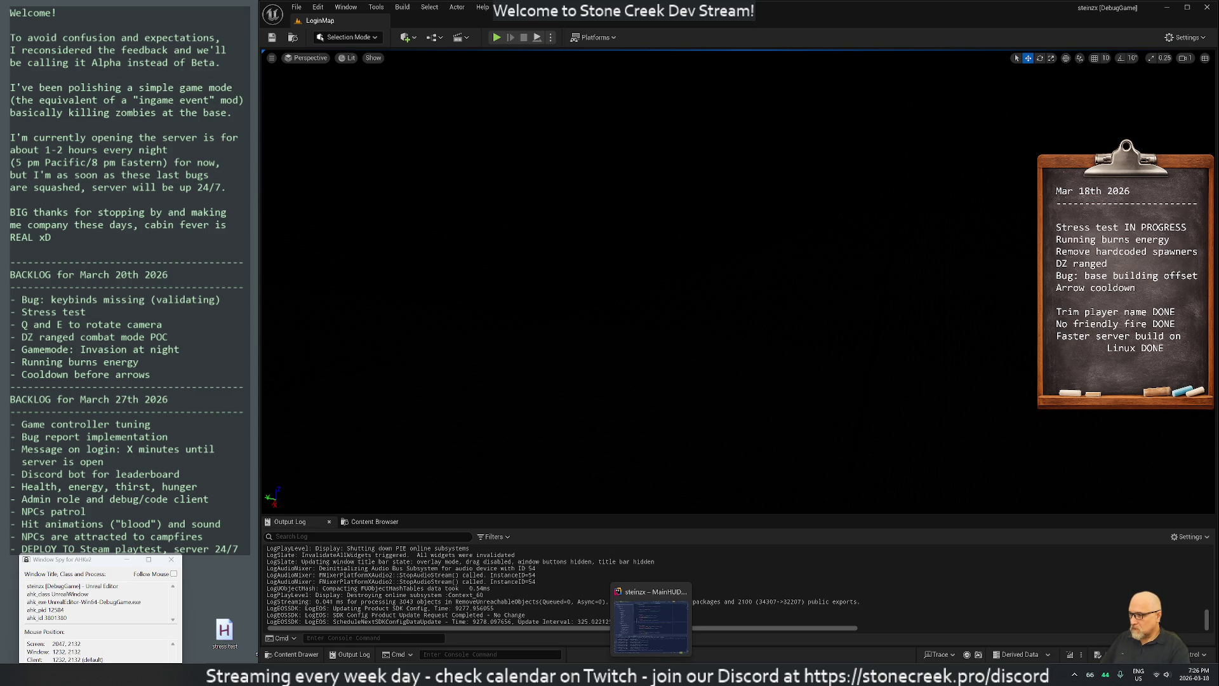
Bring Rider with MainHUD.cpp to the front and close Window Spy for AHKv2
left_click(649, 677)
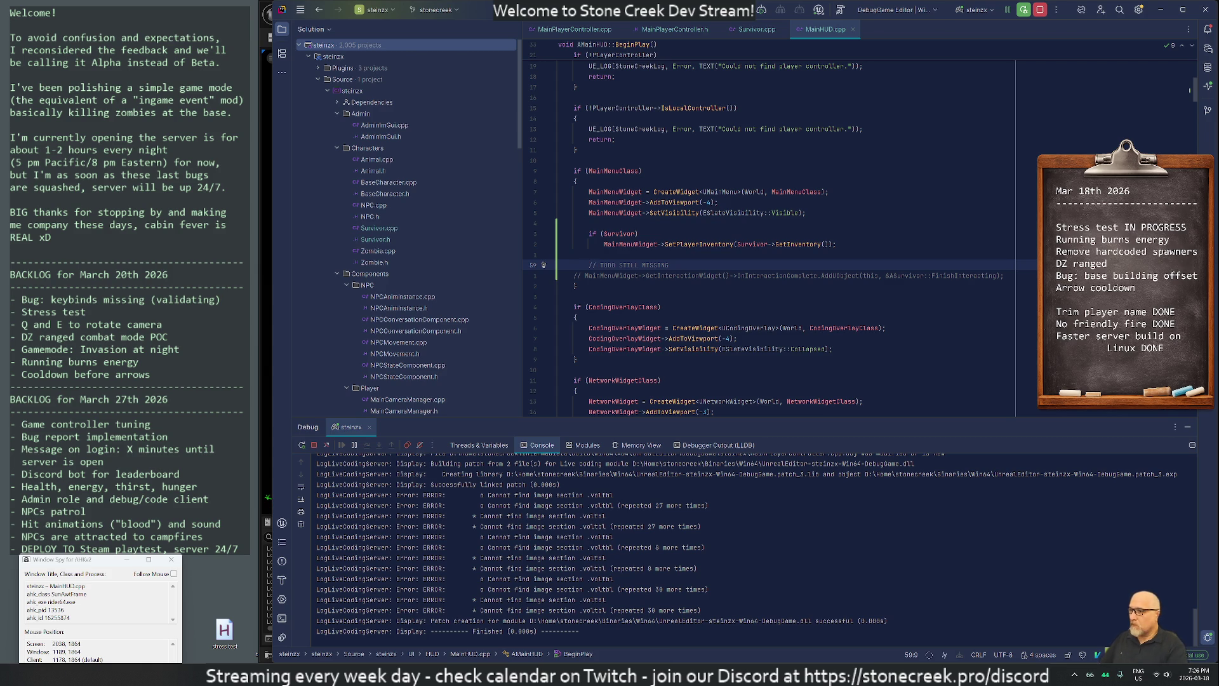
mouse_move(714, 675)
left_click(171, 560)
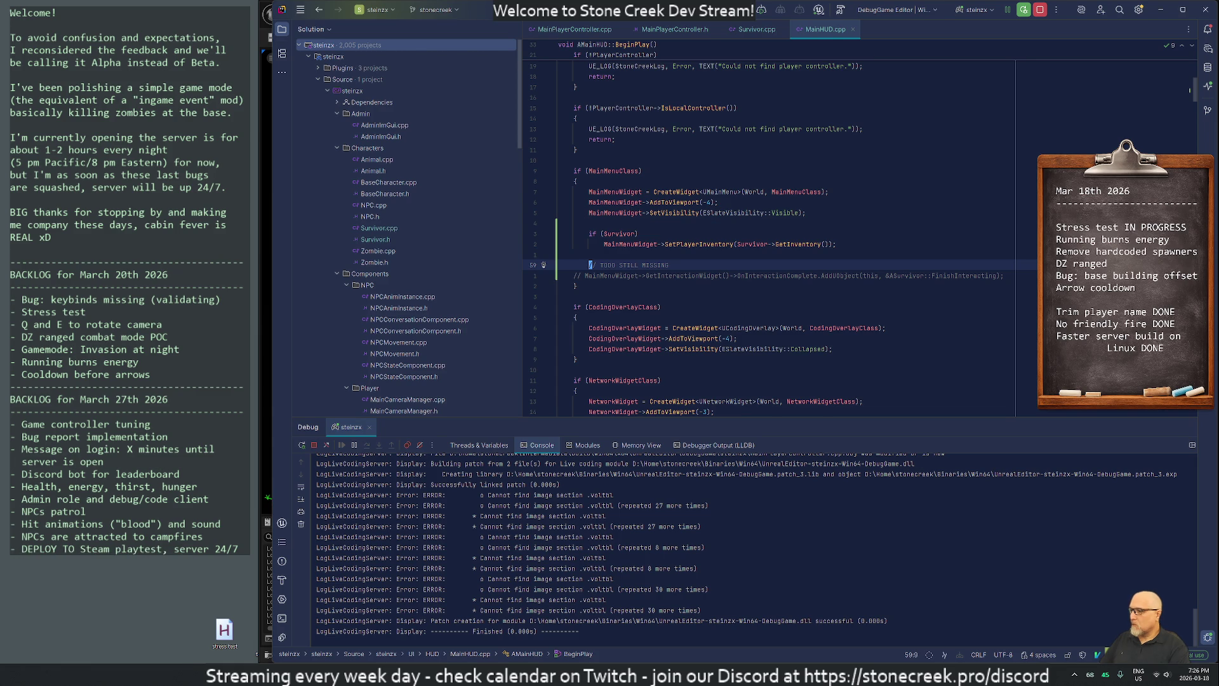
Ask Claude 'how do i run that script 50 times?'
key("alt+Tab")
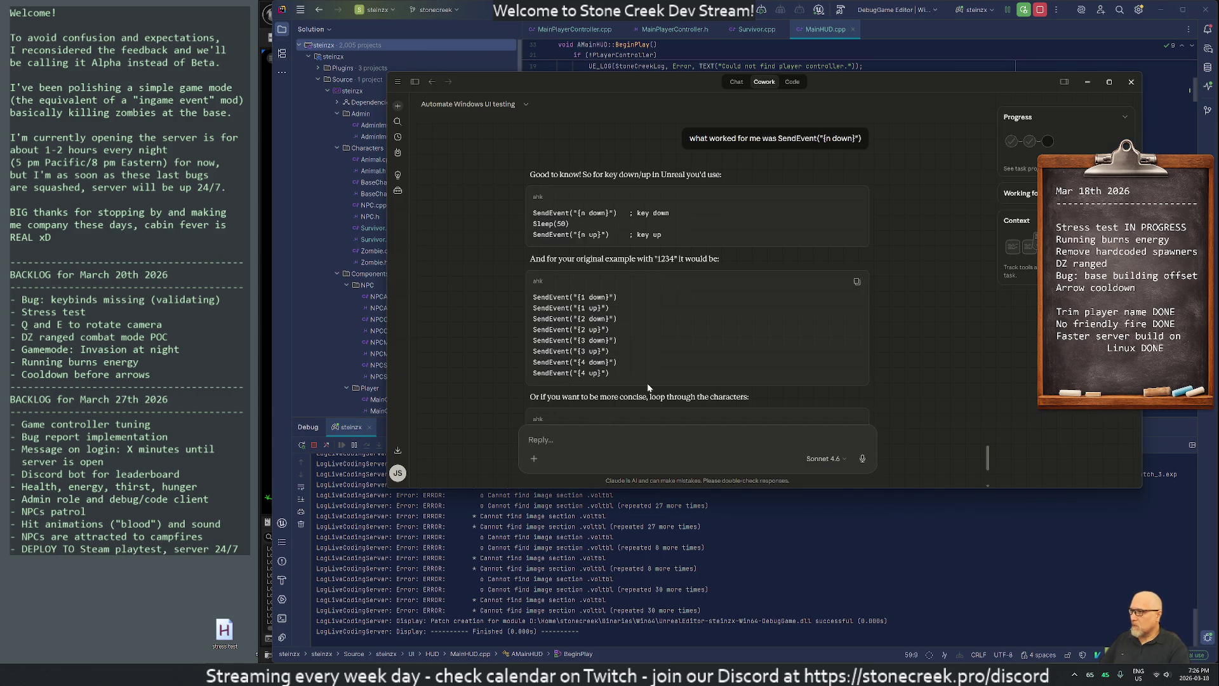
scroll(646, 383, "down", 3)
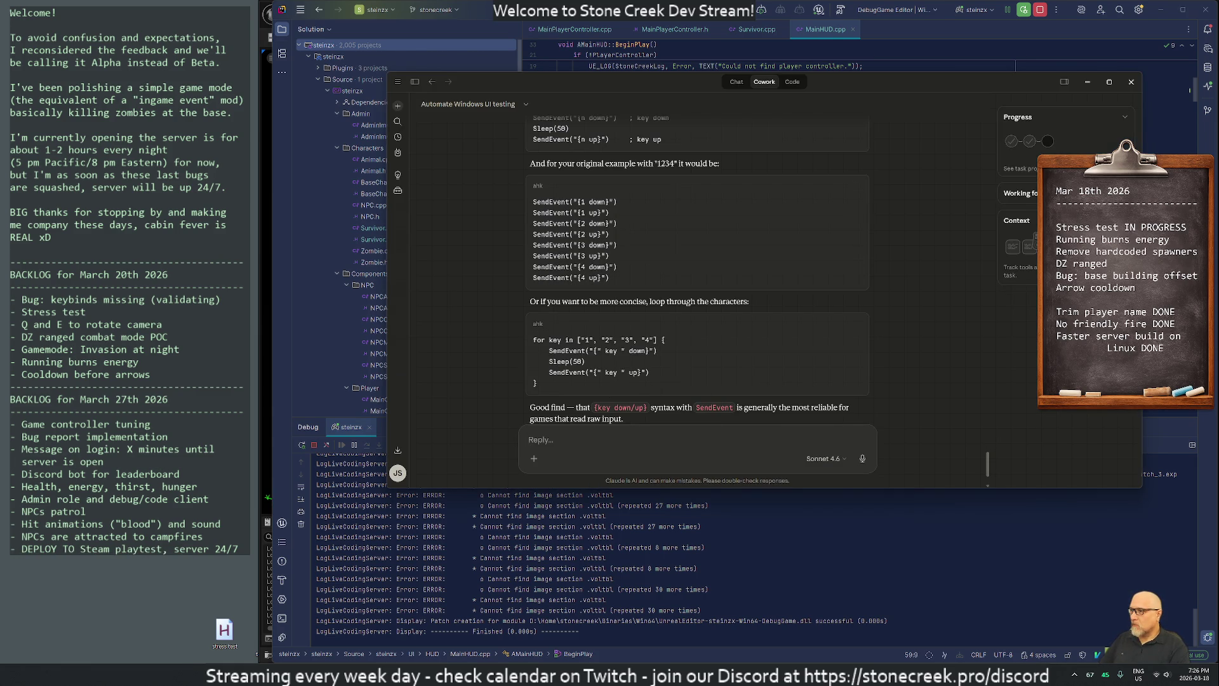
type("how do i")
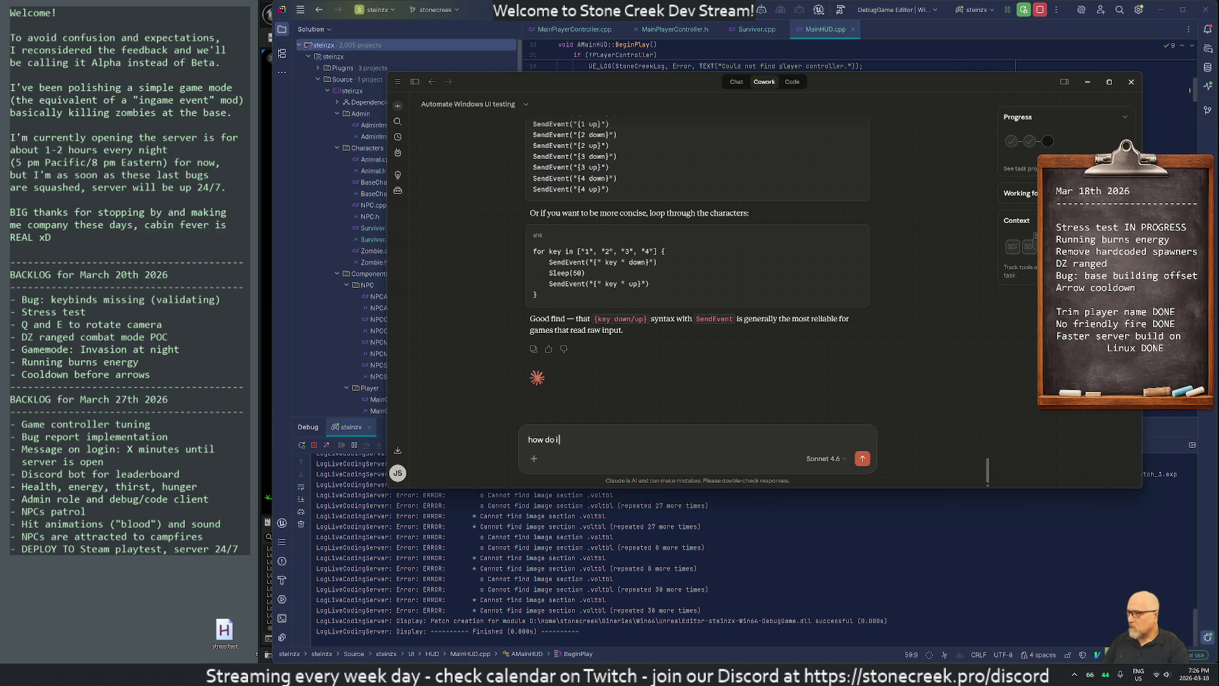
type(" ru")
type("n that script")
type(" 50 times?")
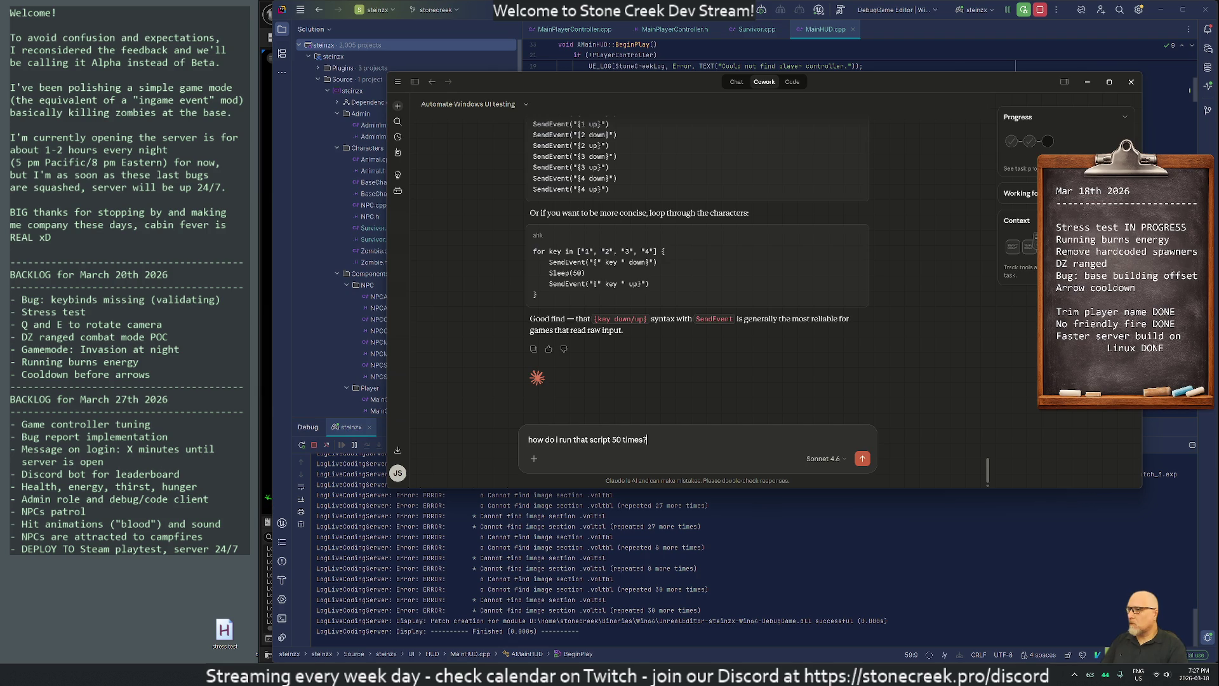
key("Return")
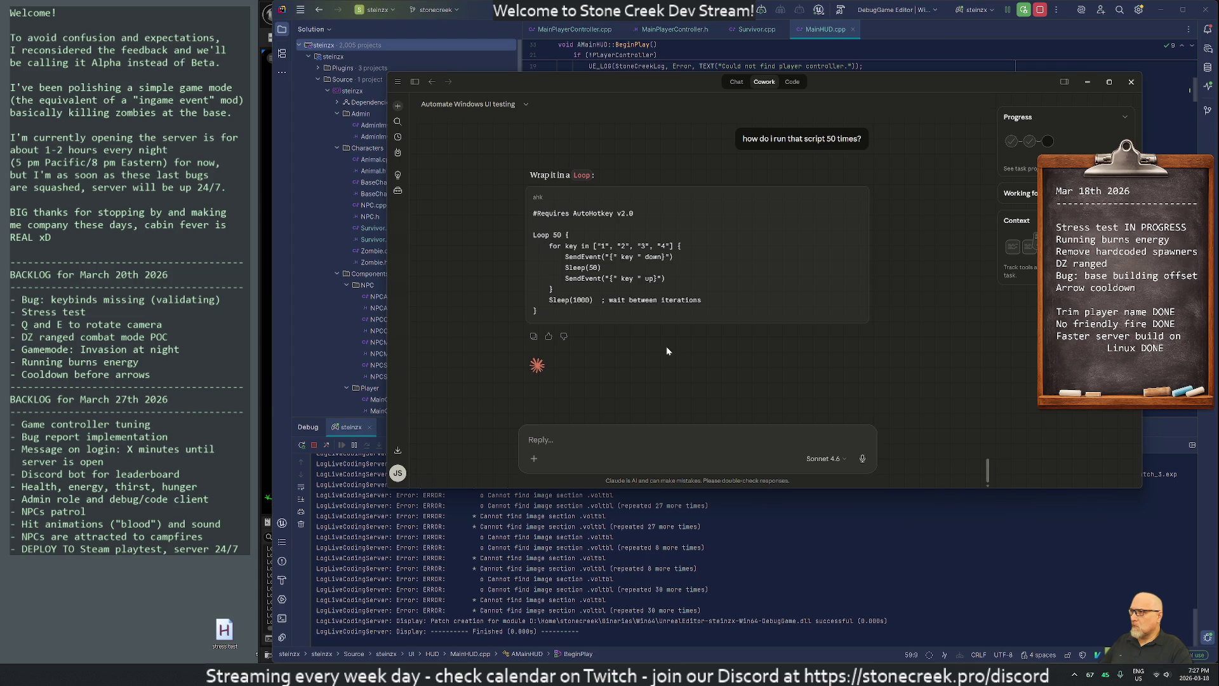
Glance at the code editor, return to Claude, and minimize Rider to reveal Unreal Editor
key("alt+Tab")
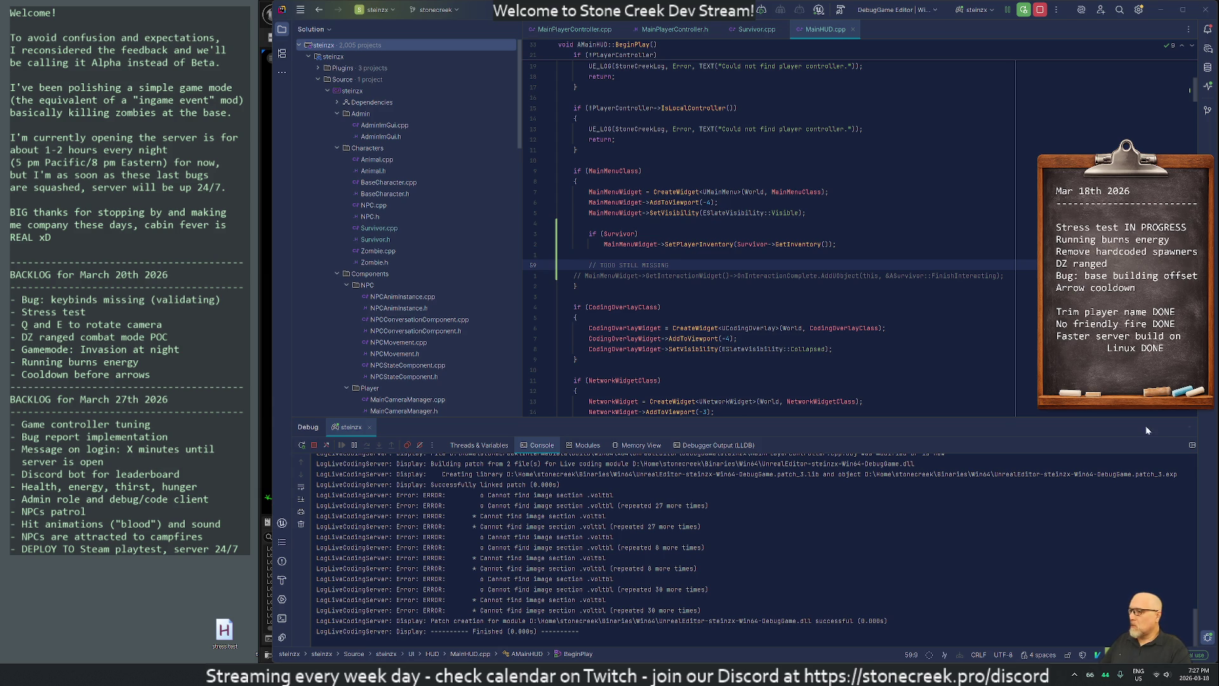
key("alt+Tab")
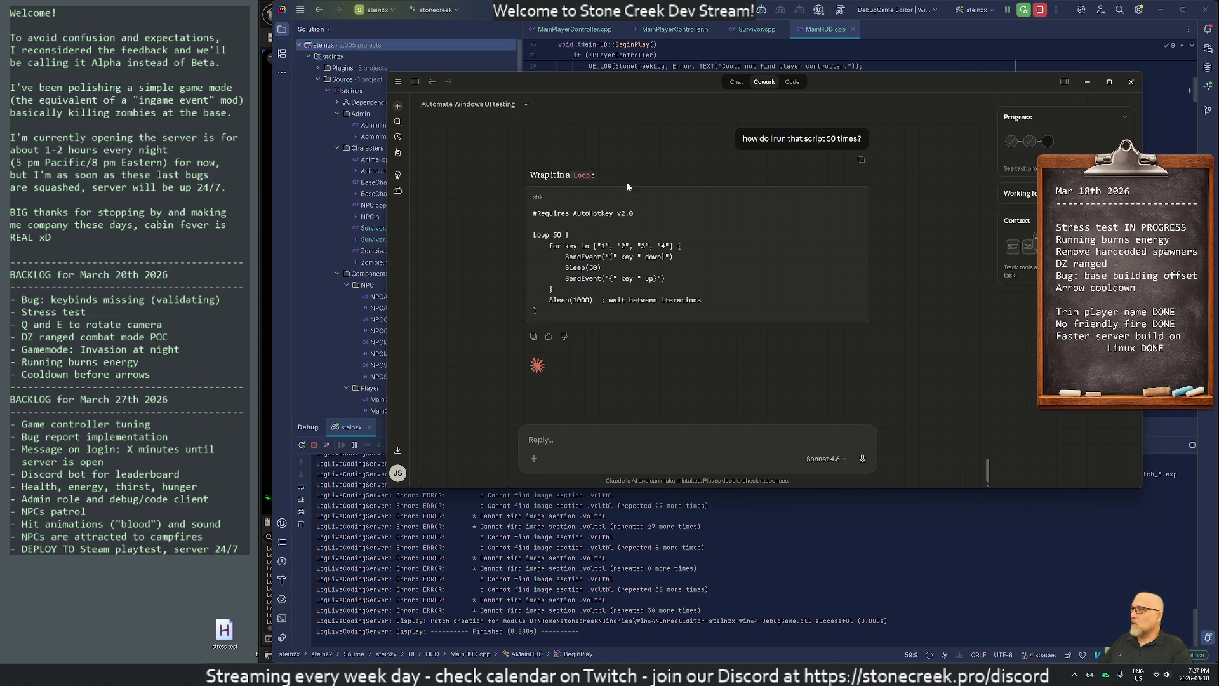
left_click(1160, 9)
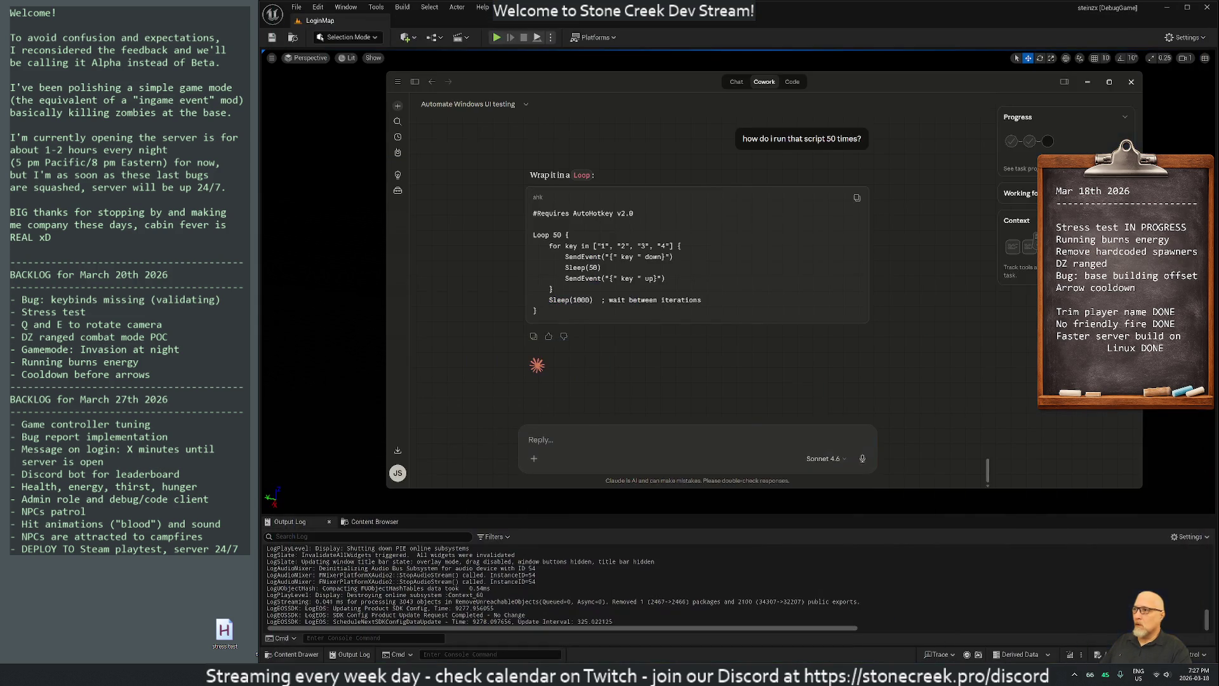
Launch the desktop stress-test AutoHotkey script so it starts PIE and logs in
double_click(222, 638)
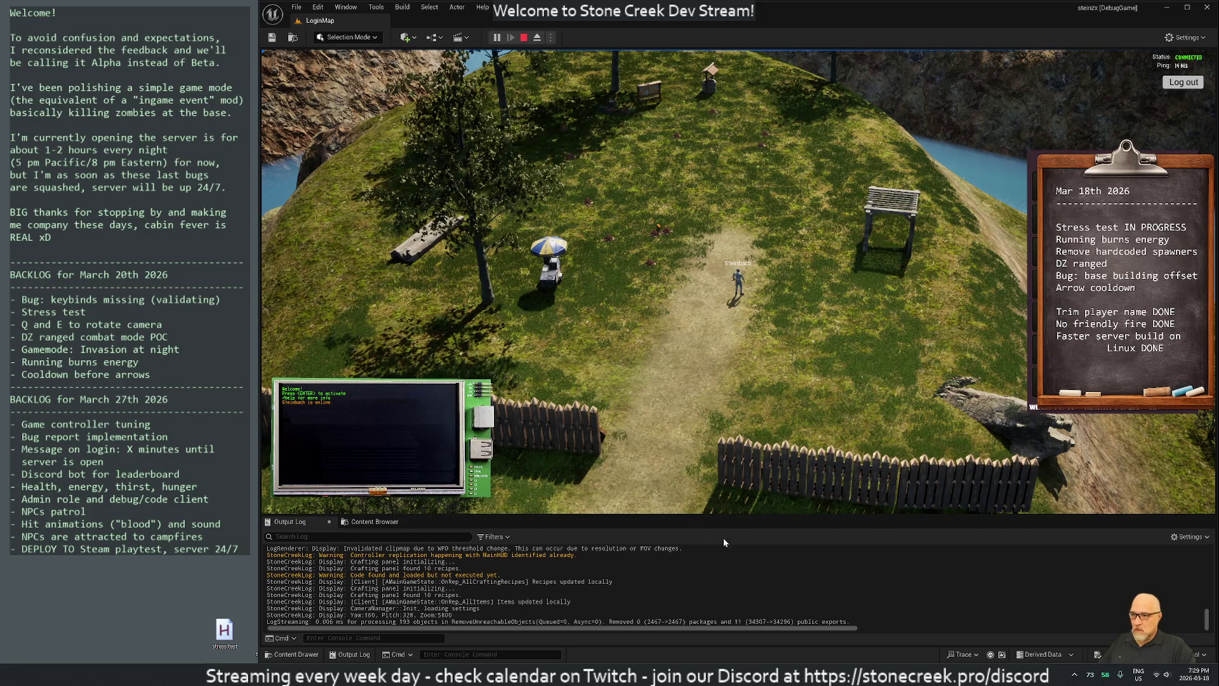
Exit the running AutoHotkey stress script through its system tray icon
left_click(1074, 675)
left_click(1214, 679)
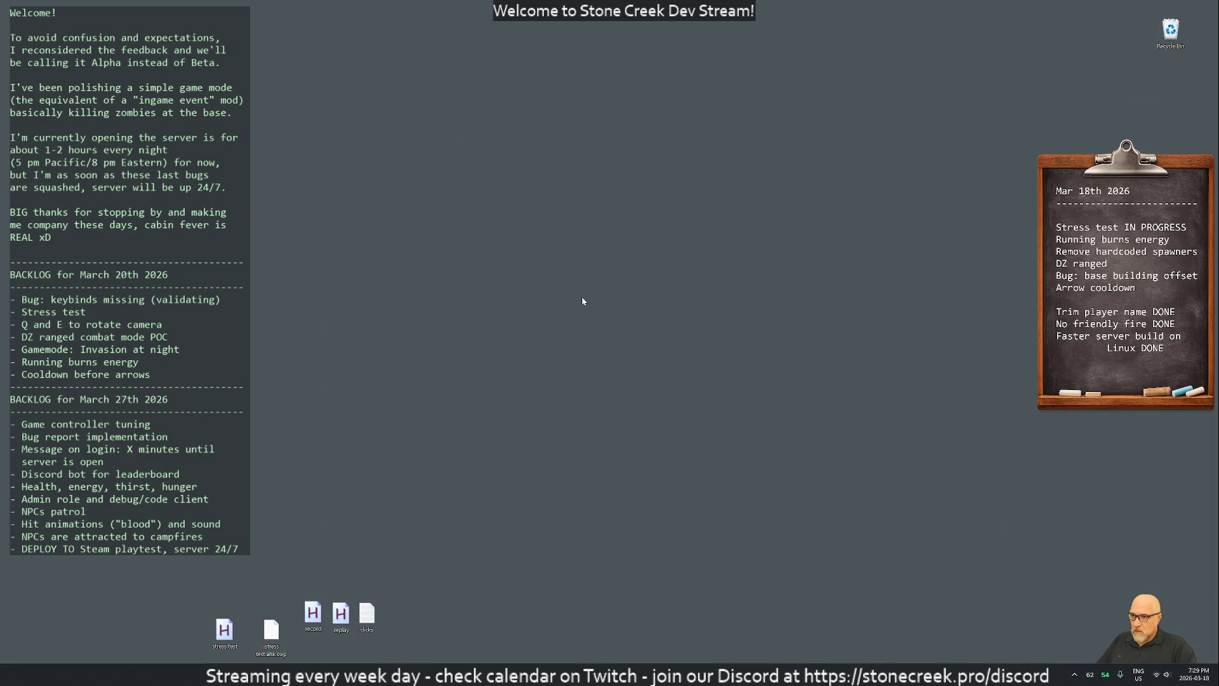
left_click(1074, 674)
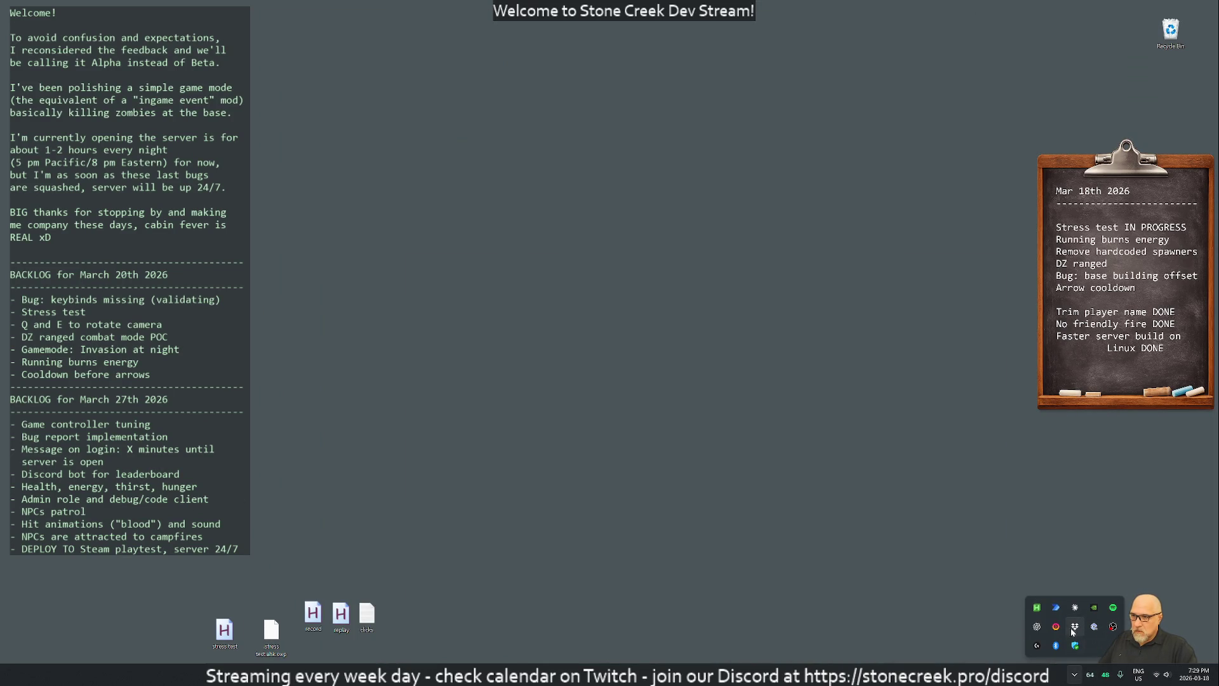
left_click(1075, 646)
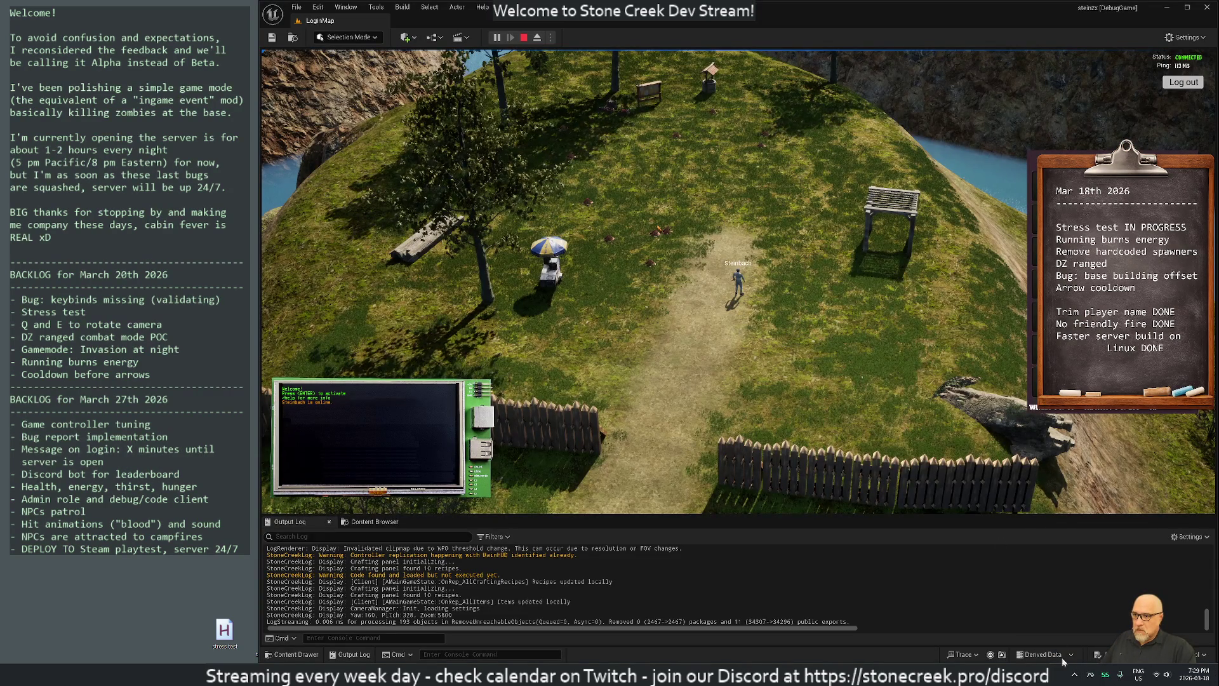
left_click(1074, 674)
right_click(1036, 608)
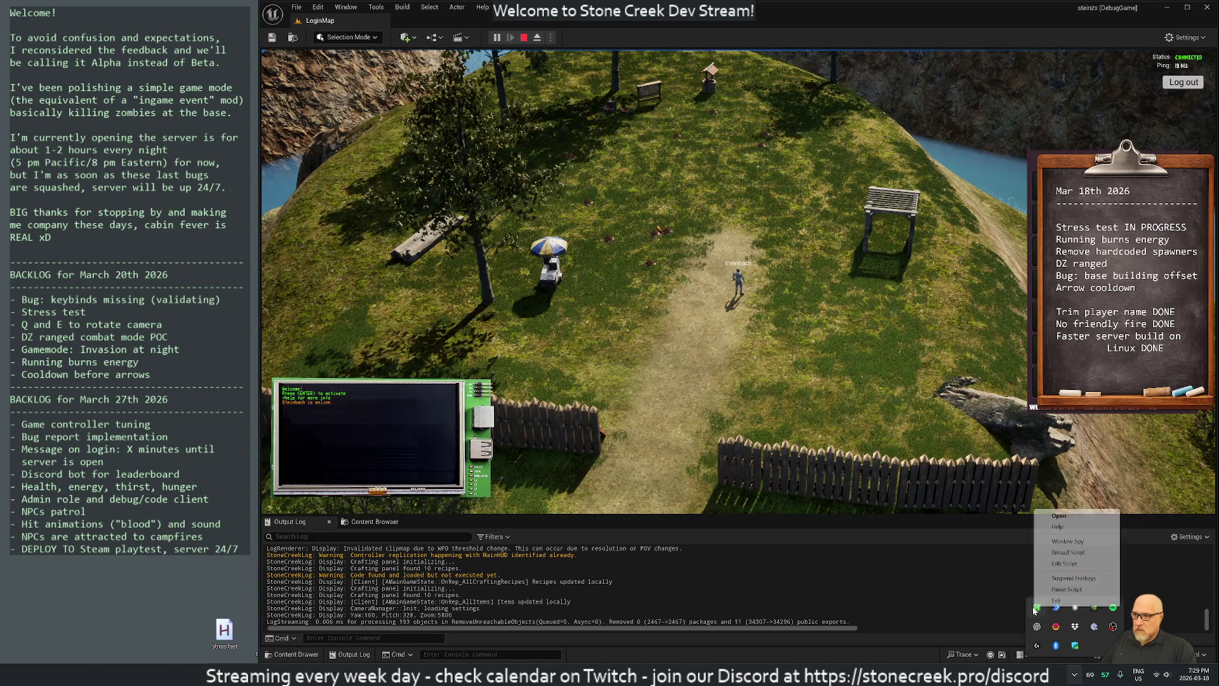
left_click(1054, 600)
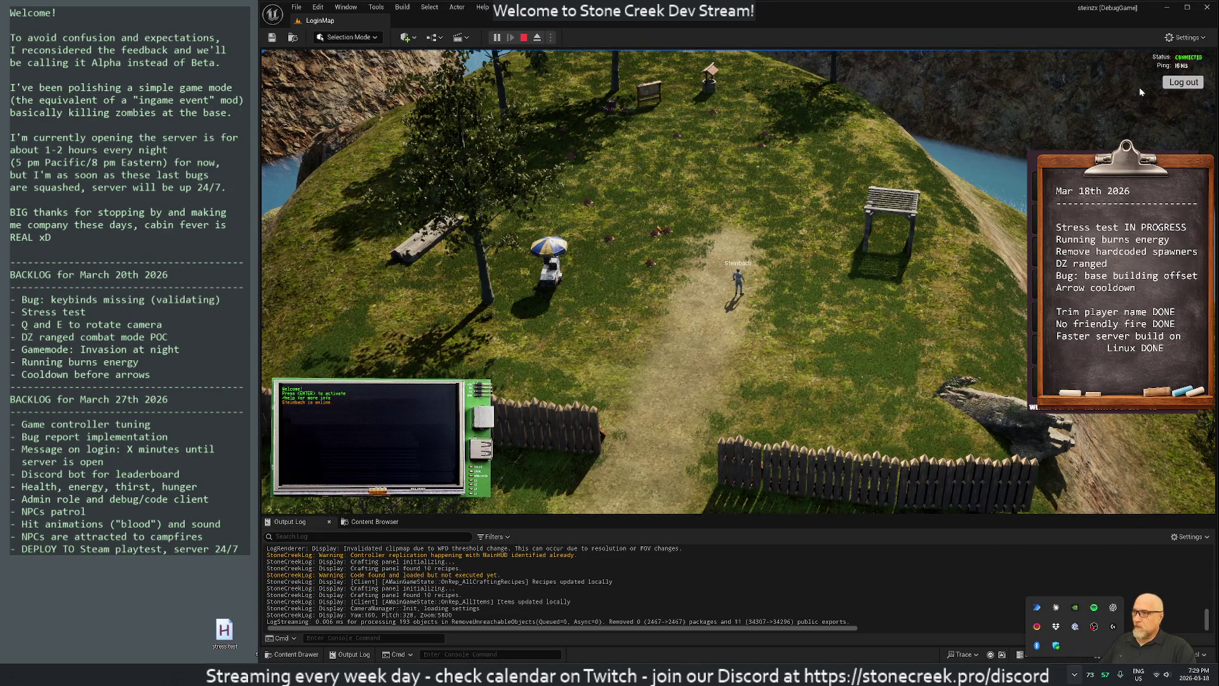
Close the tray flyout and stop the running Play-in-Editor session
left_click(1074, 675)
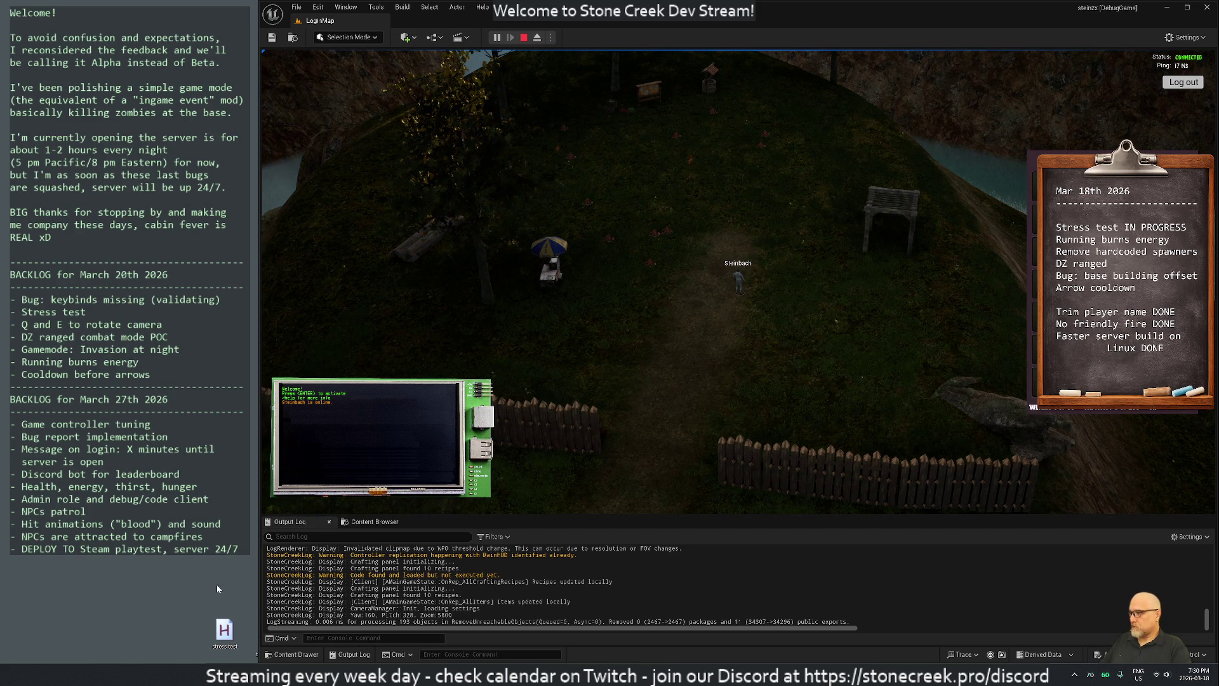
right_click(198, 571)
key("Escape")
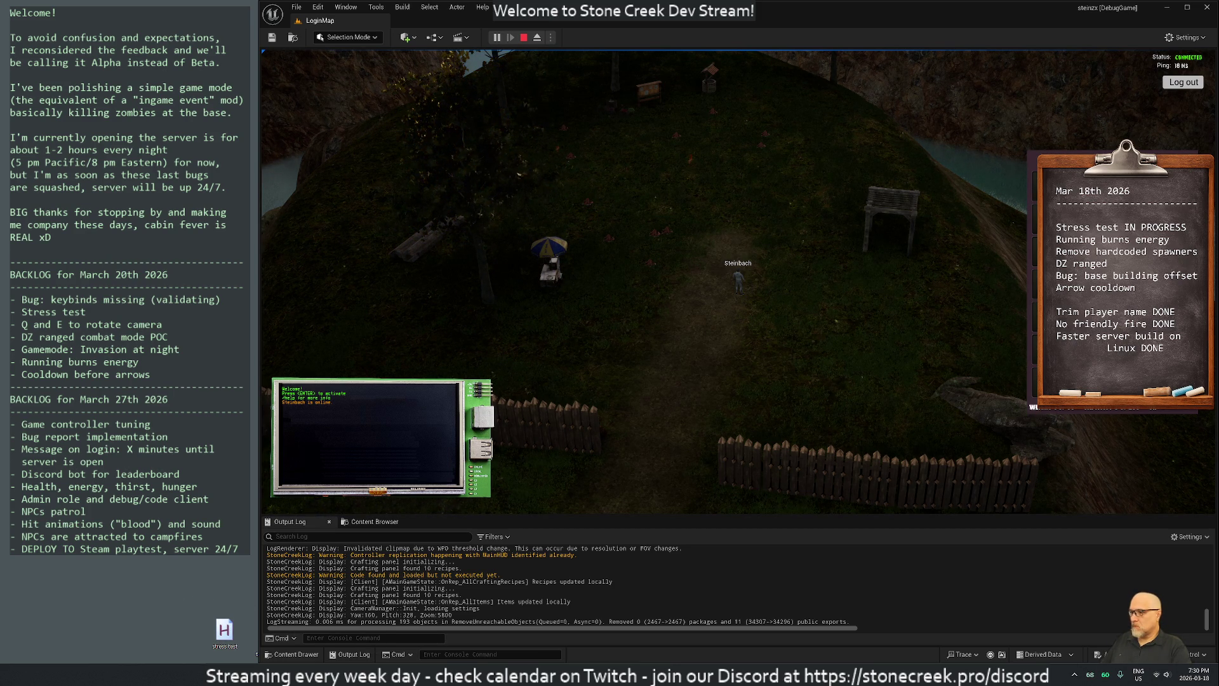
mouse_move(703, 672)
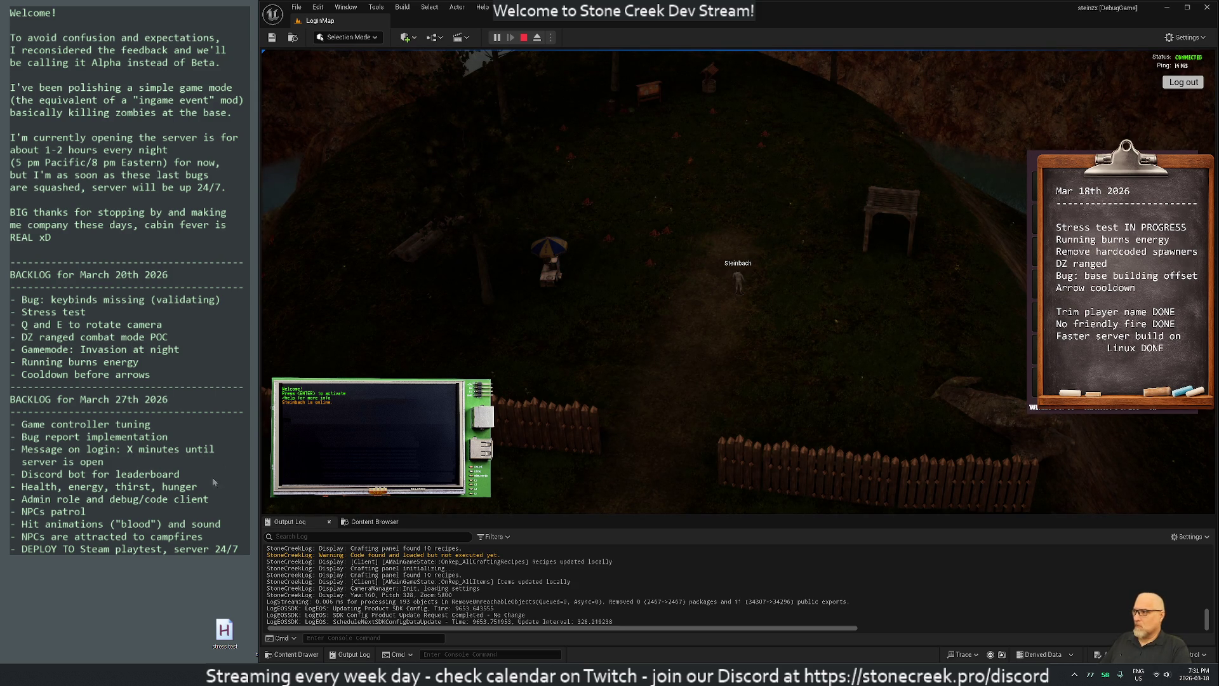
left_click(524, 38)
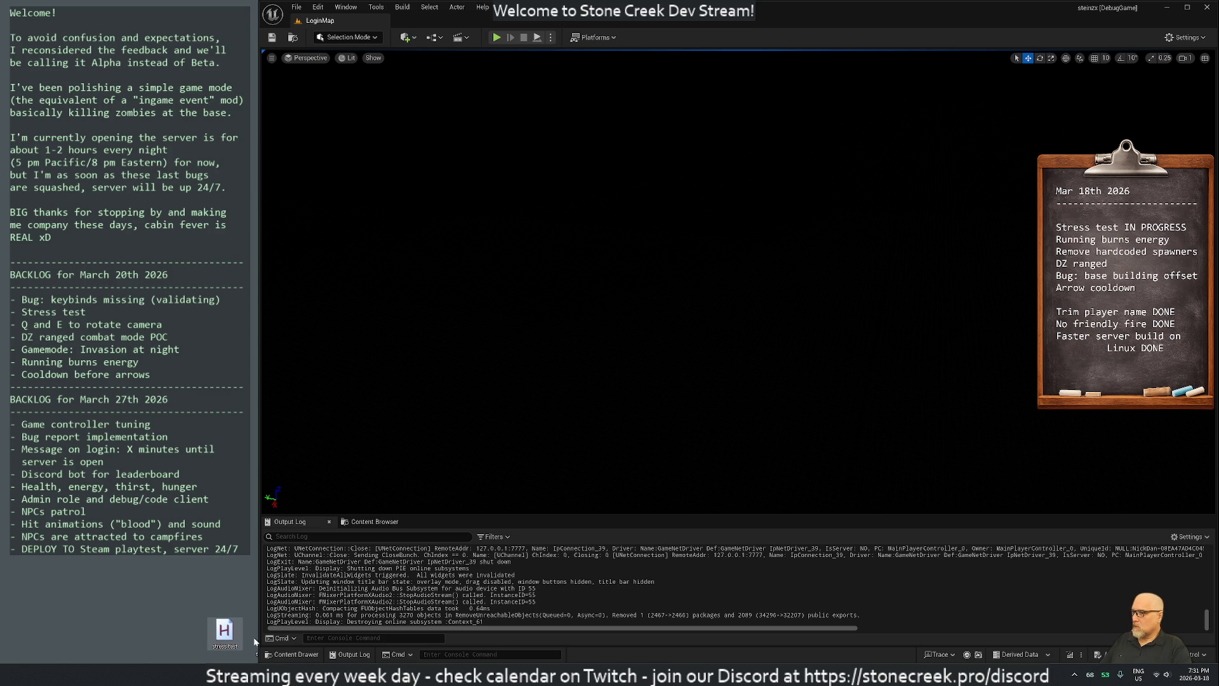
Live-compile the code changes, close the Live Coding window, and start Play-in-Editor
left_click(1069, 655)
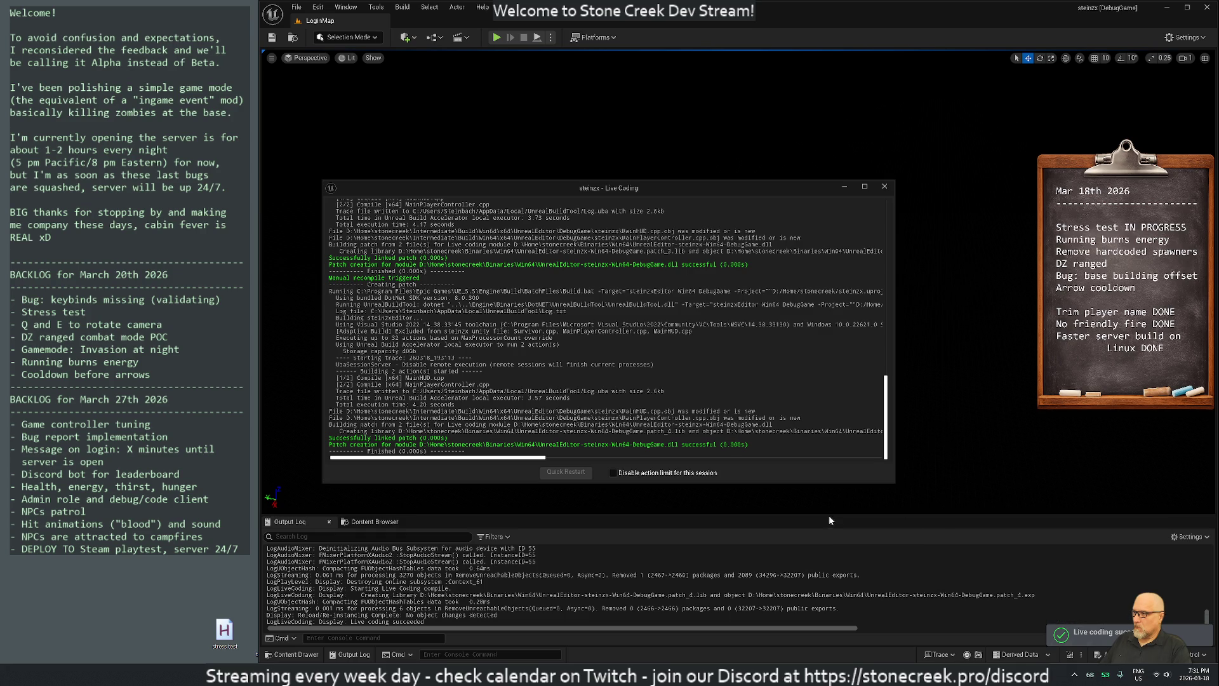
left_click(878, 186)
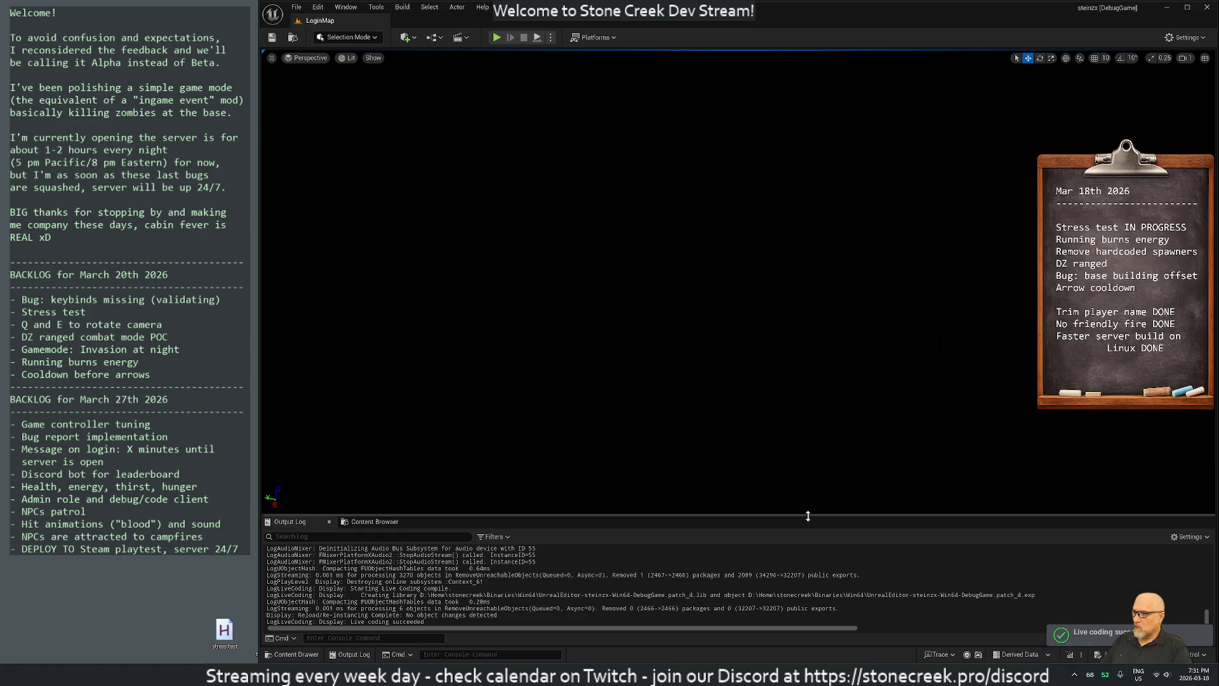
left_click(495, 38)
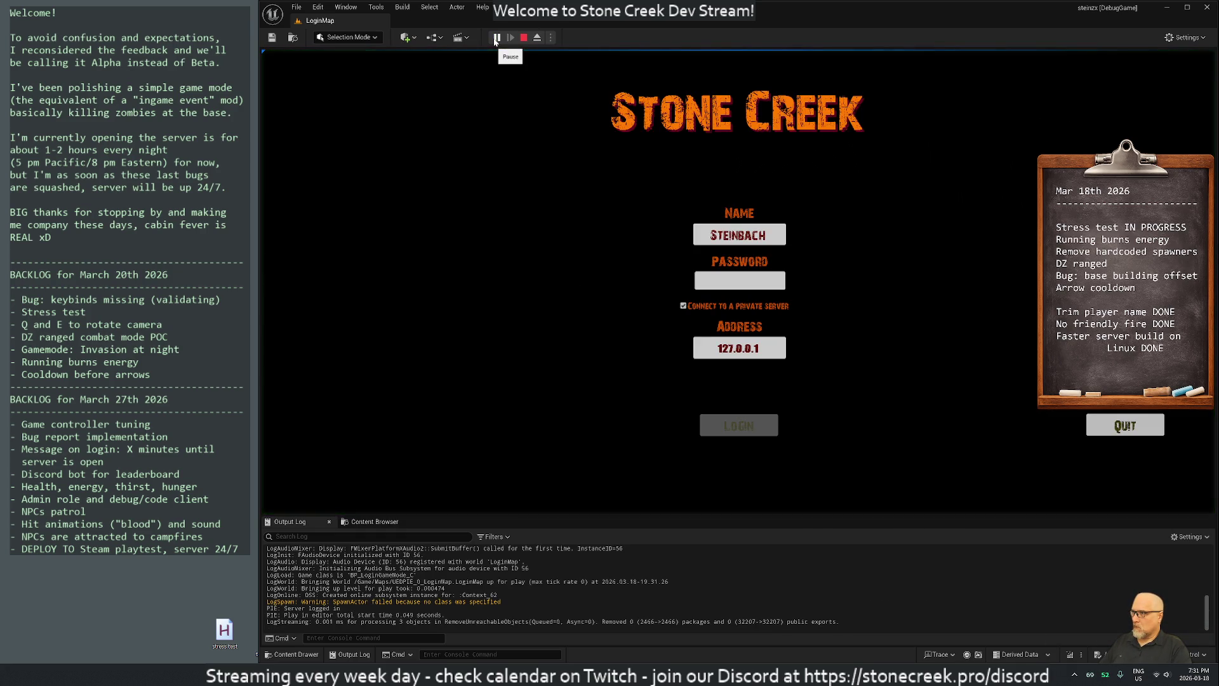
Stop the session, relaunch with the Alt+P hotkey, and log in to the world
left_click(524, 38)
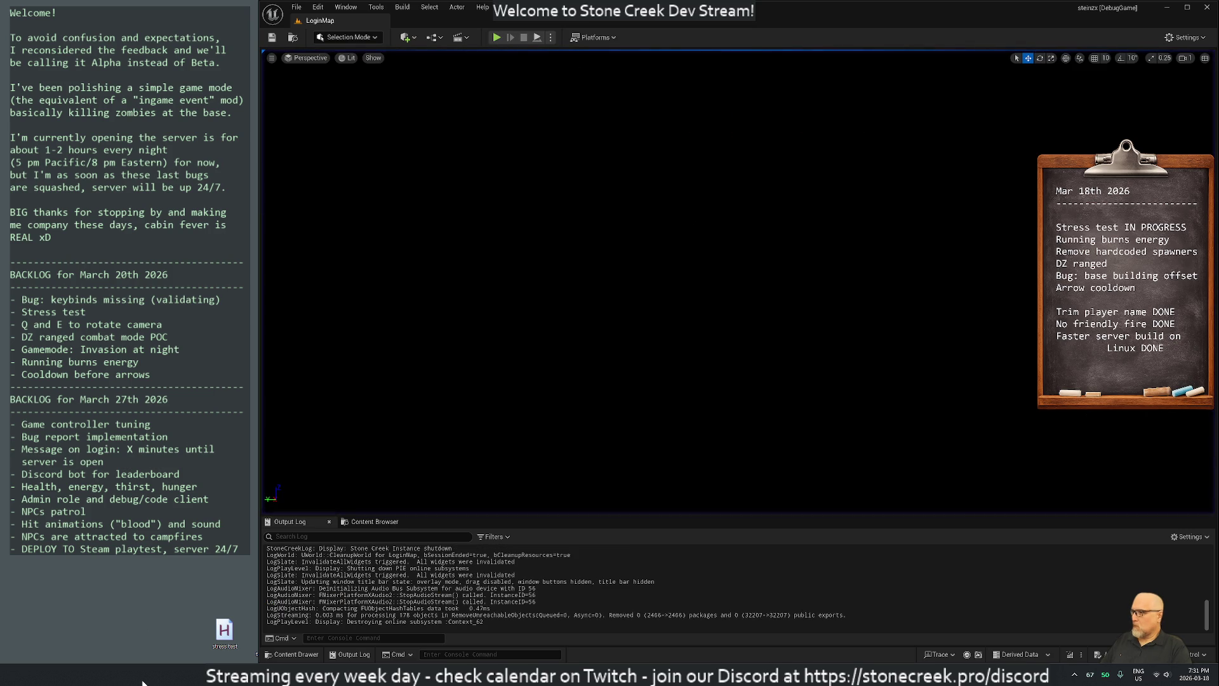
key("e")
key("h")
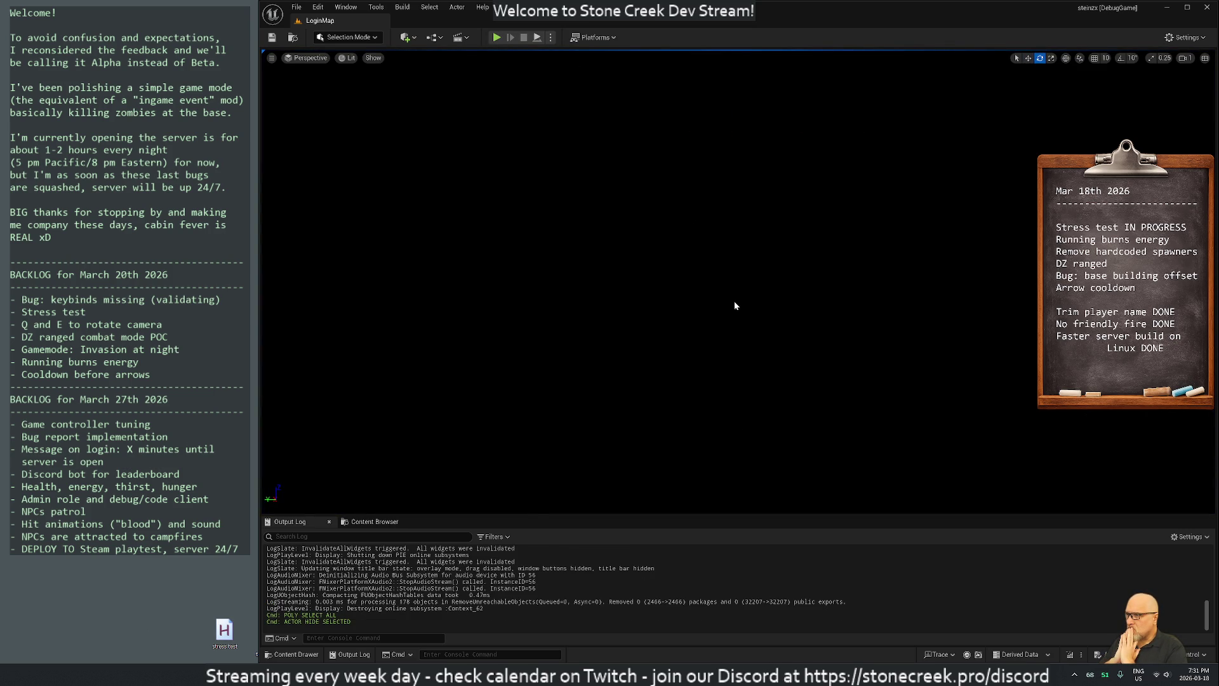
key("alt+p")
left_click(734, 426)
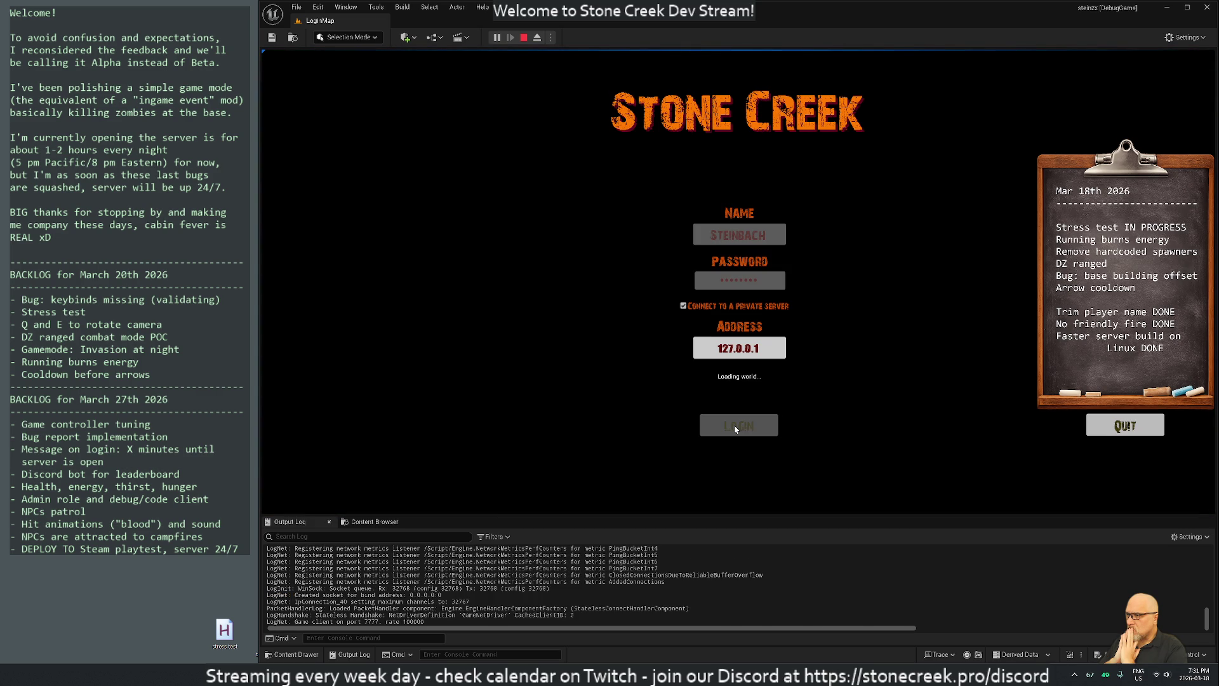
Restart with Alt+P, log in once more, then stop play
key("Escape")
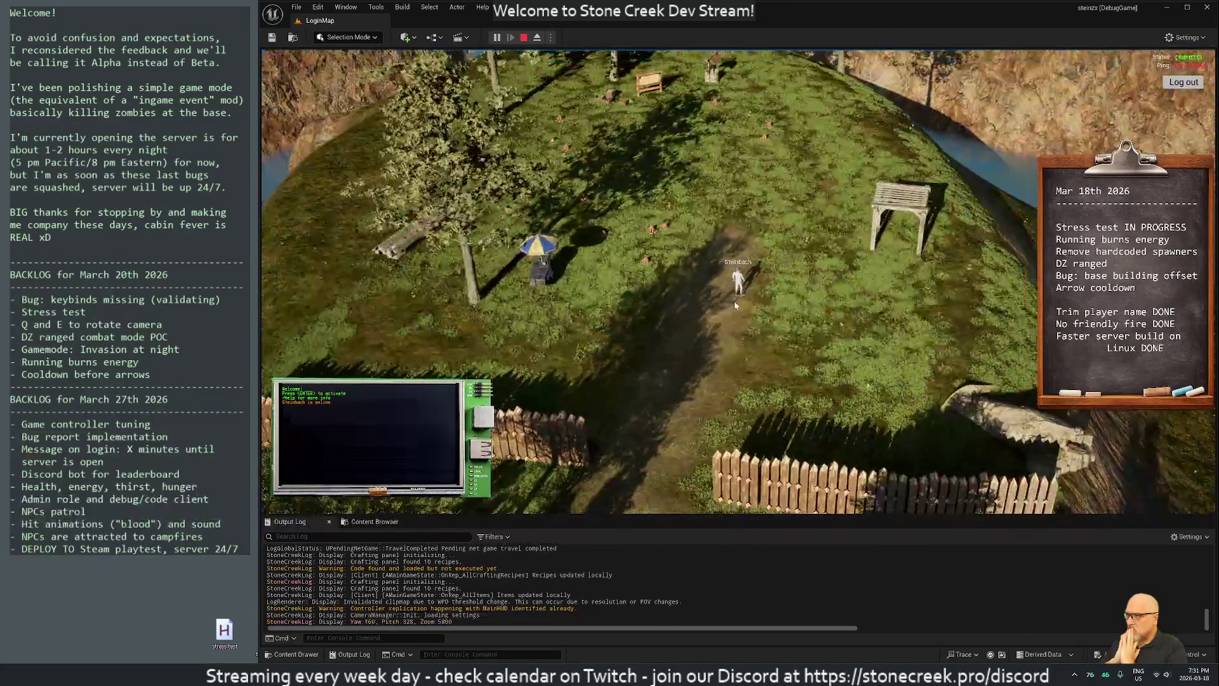
key("alt+p")
left_click(734, 426)
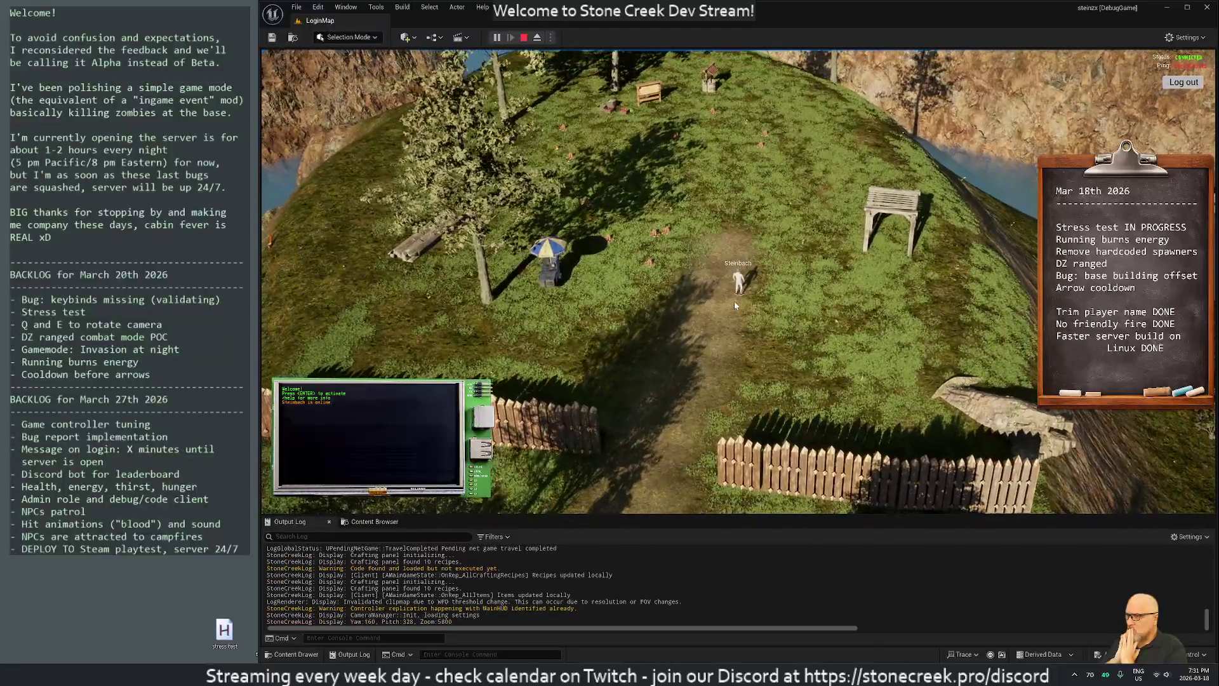
left_click(523, 38)
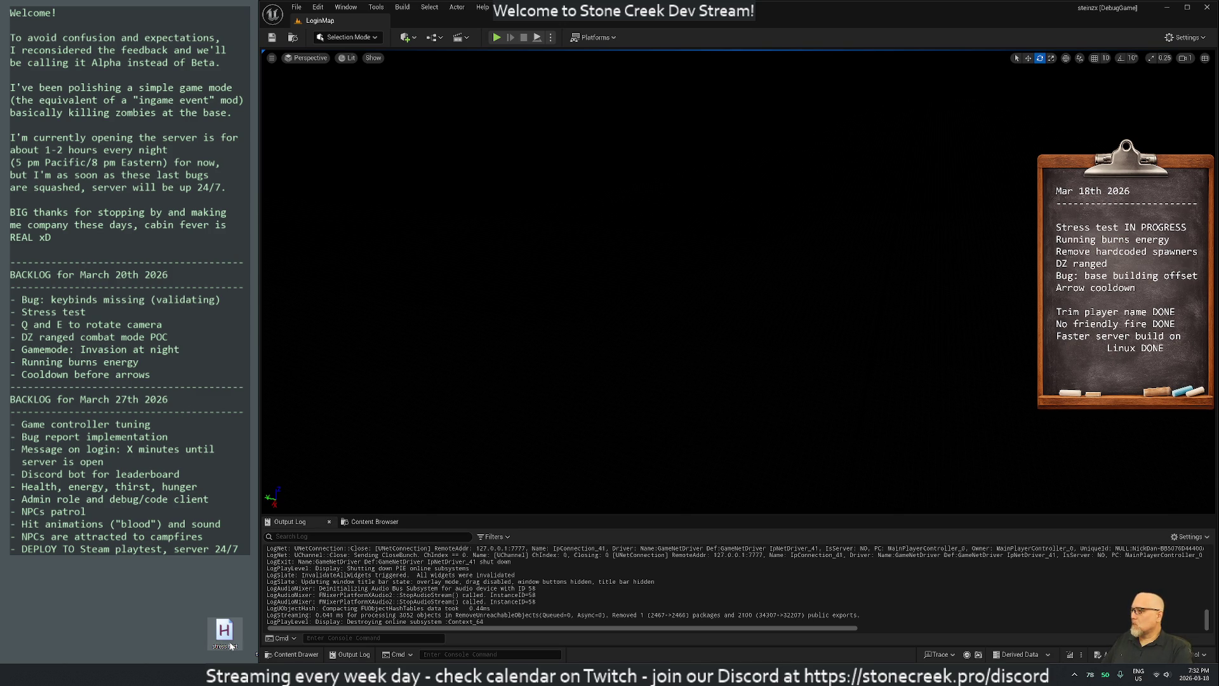
Restart the play session three times, attempting a Stone Creek login after each restart
key("alt+p")
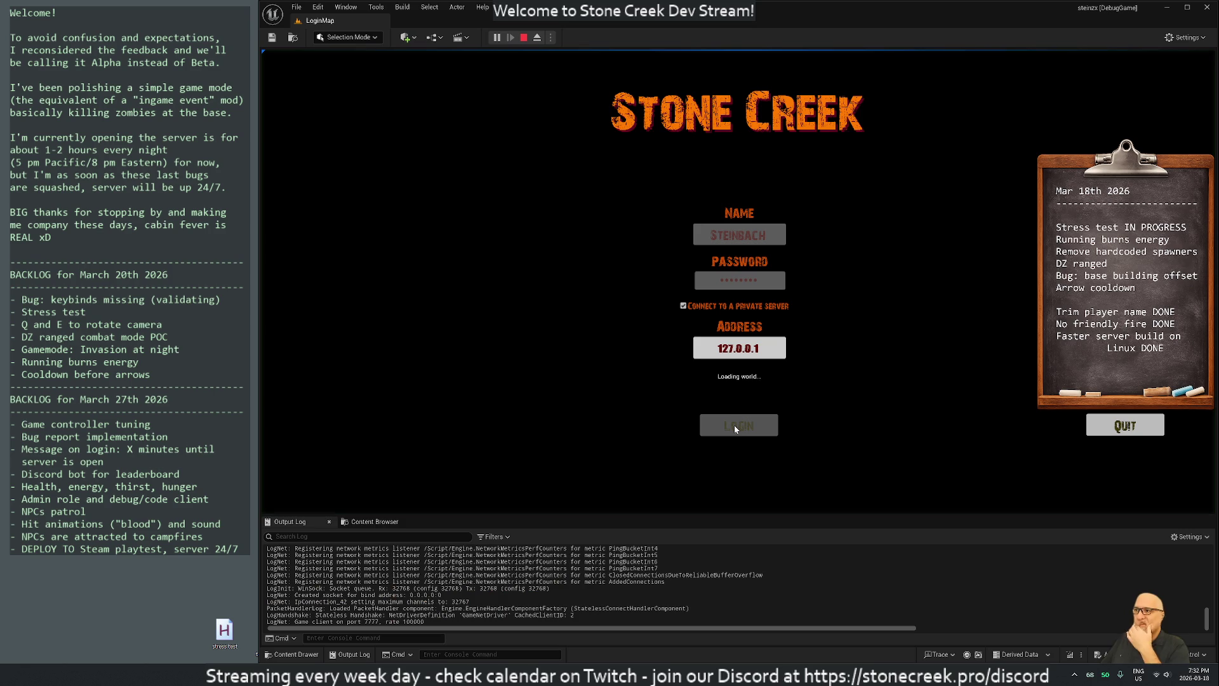
left_click(734, 424)
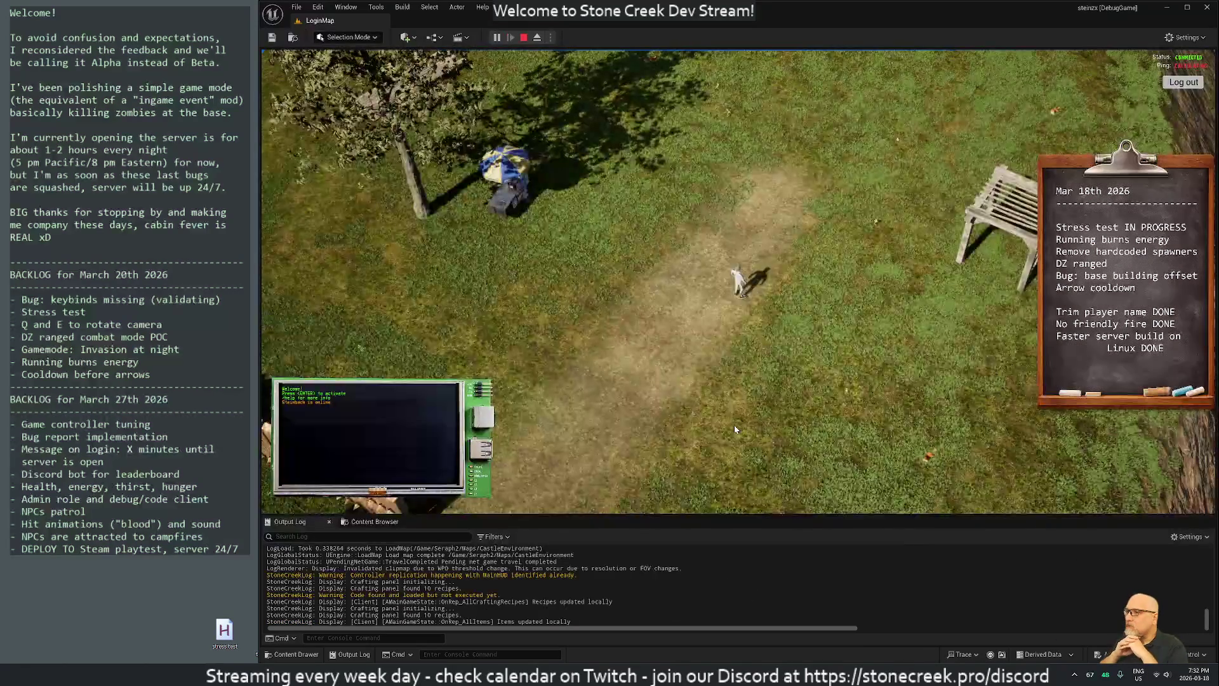
key("Escape")
key("alt+p")
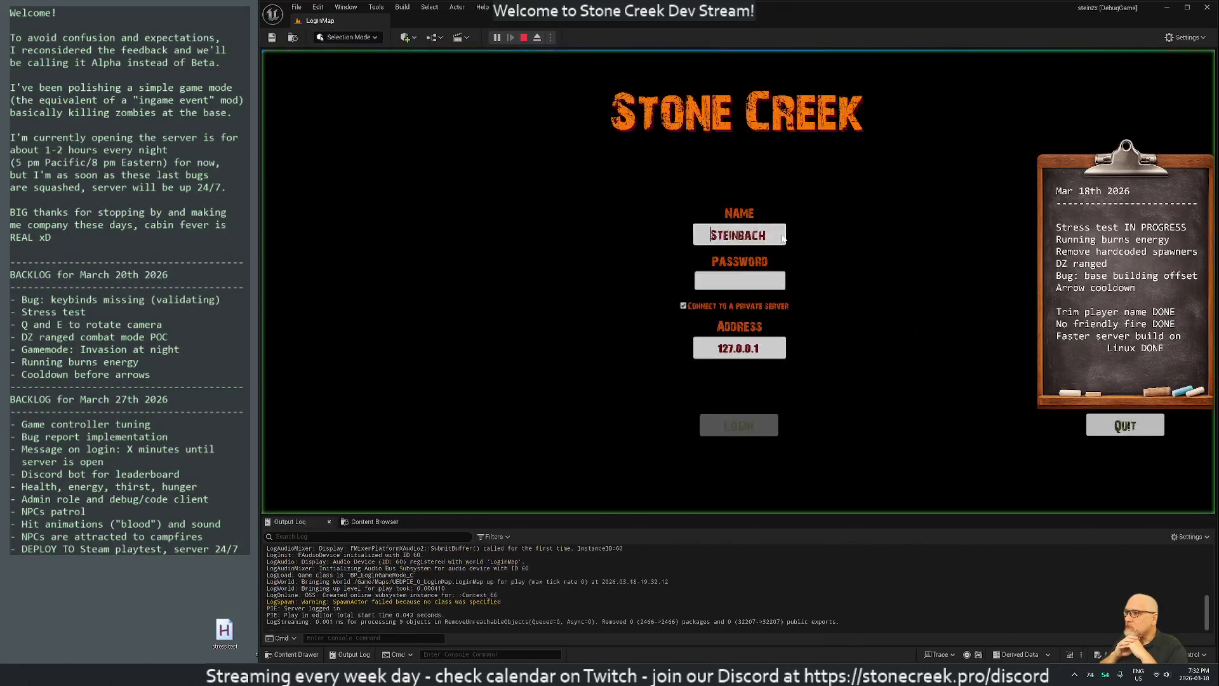
left_click(734, 427)
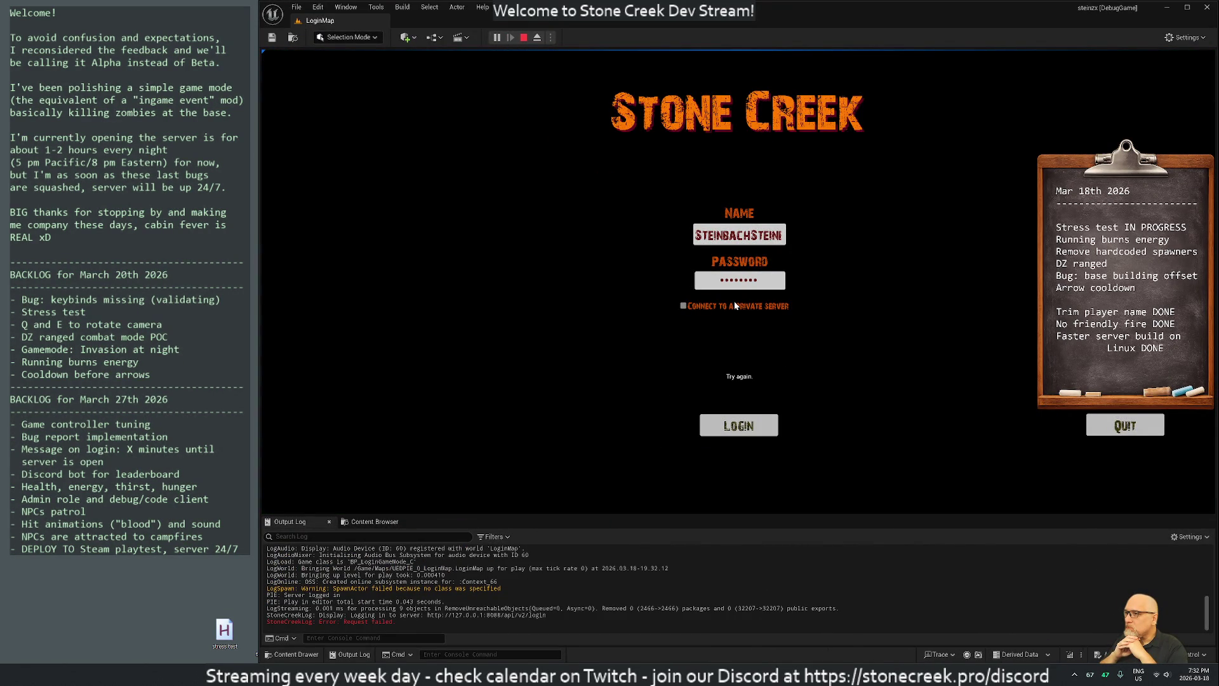
key("Escape")
key("alt+p")
left_click(734, 427)
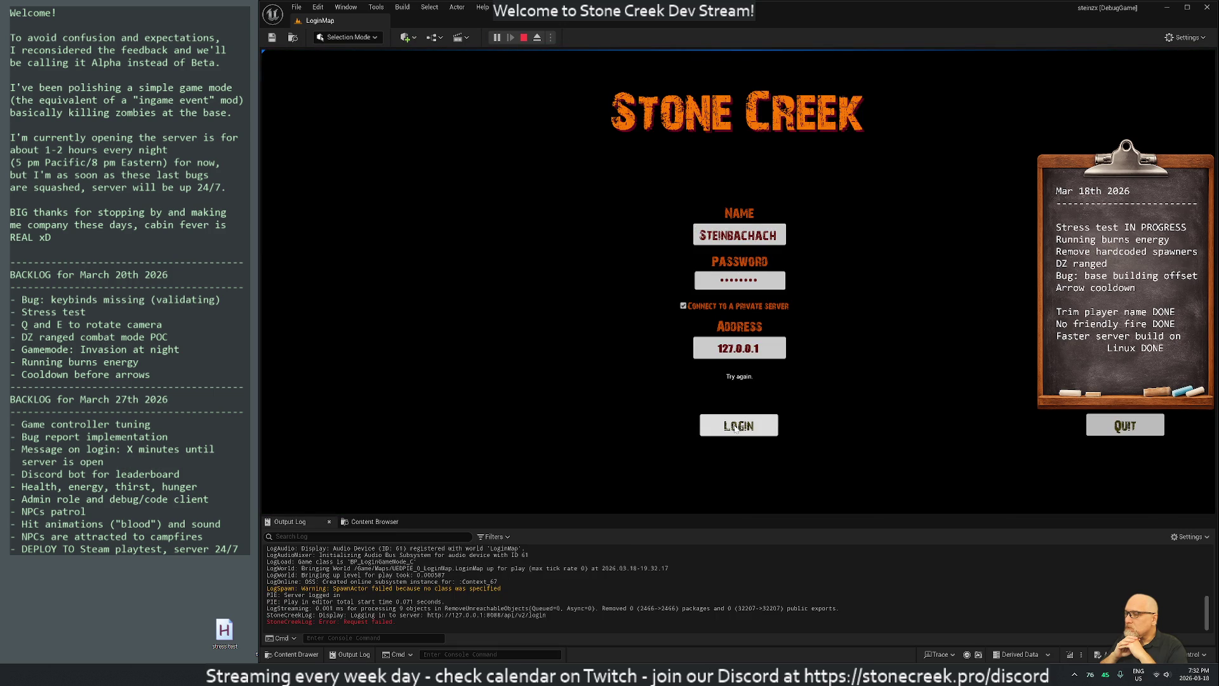
Turn off 'Connect to a private server', log into the world, then stop the session
left_click(734, 305)
key("Escape")
left_click(509, 34)
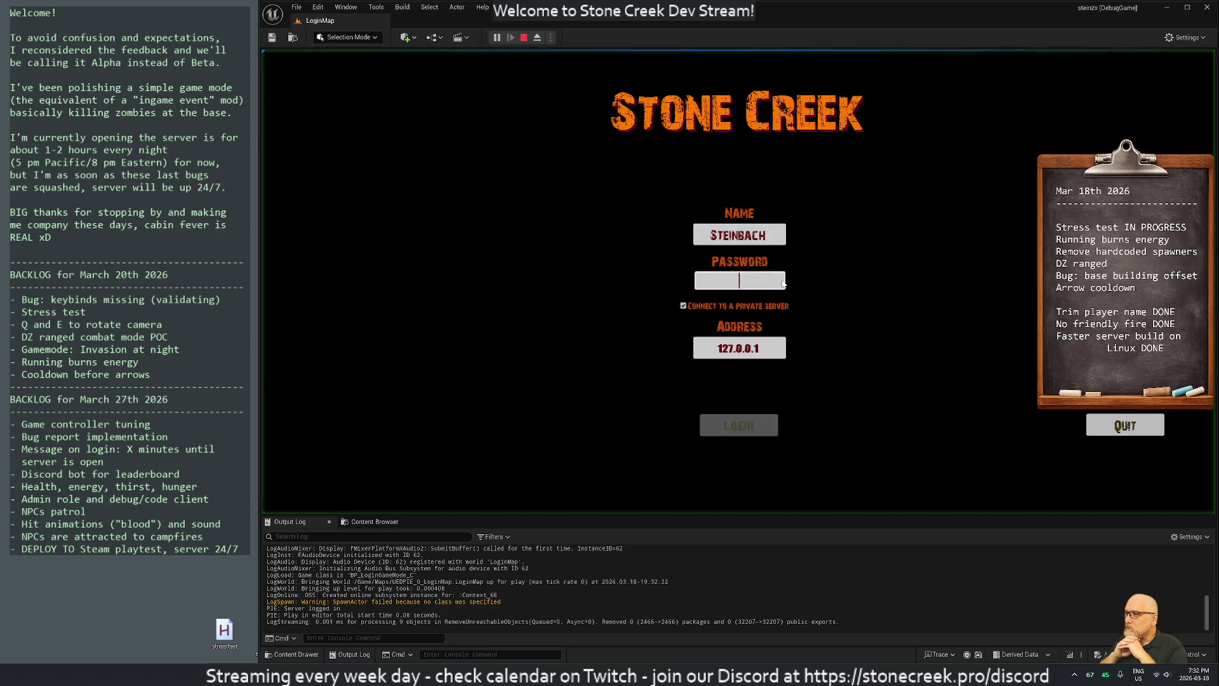
left_click(734, 425)
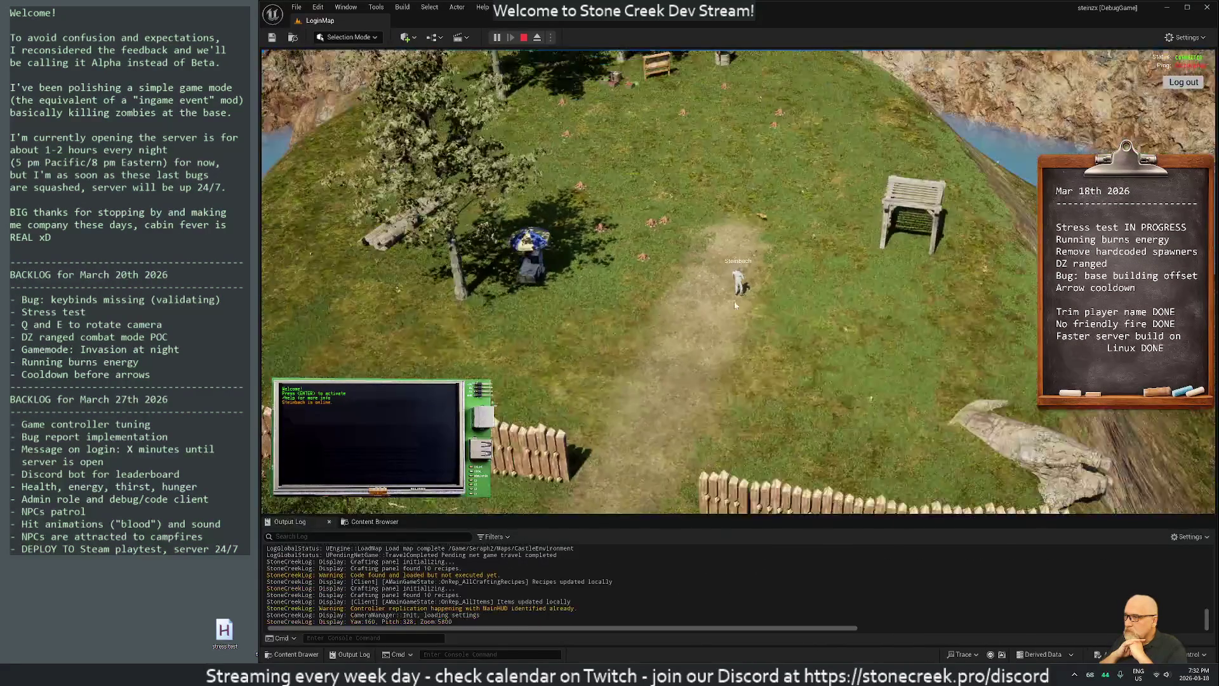
left_click(524, 39)
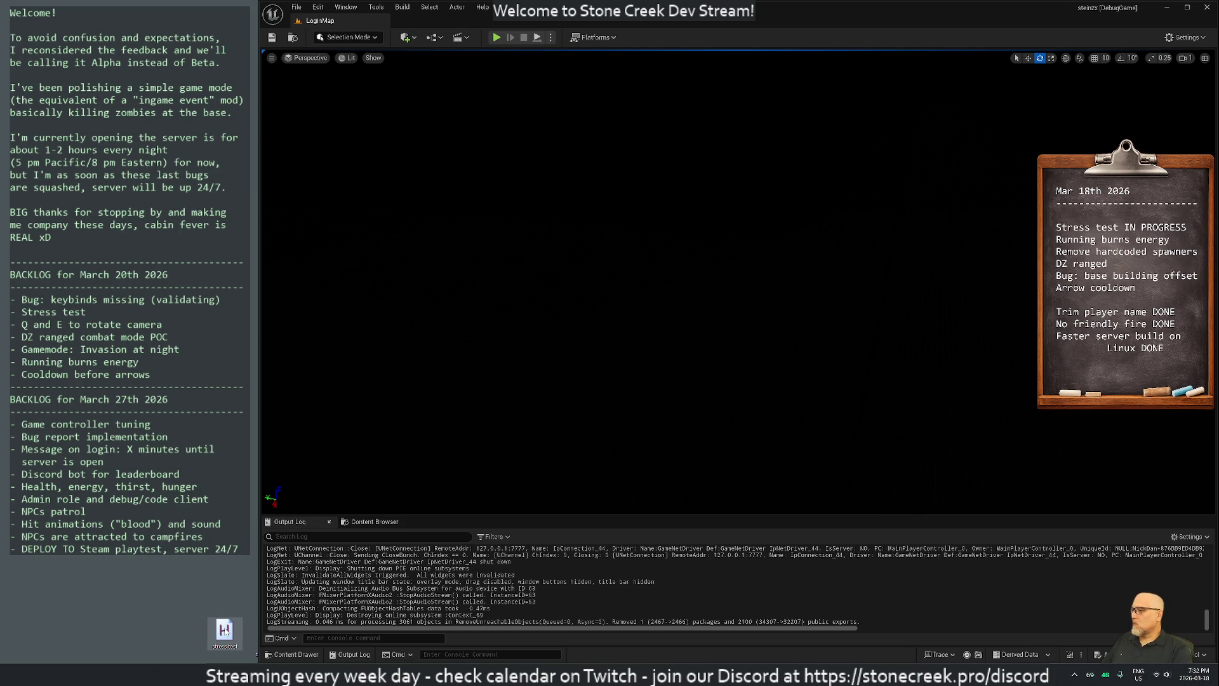
key("alt+p")
left_click(734, 425)
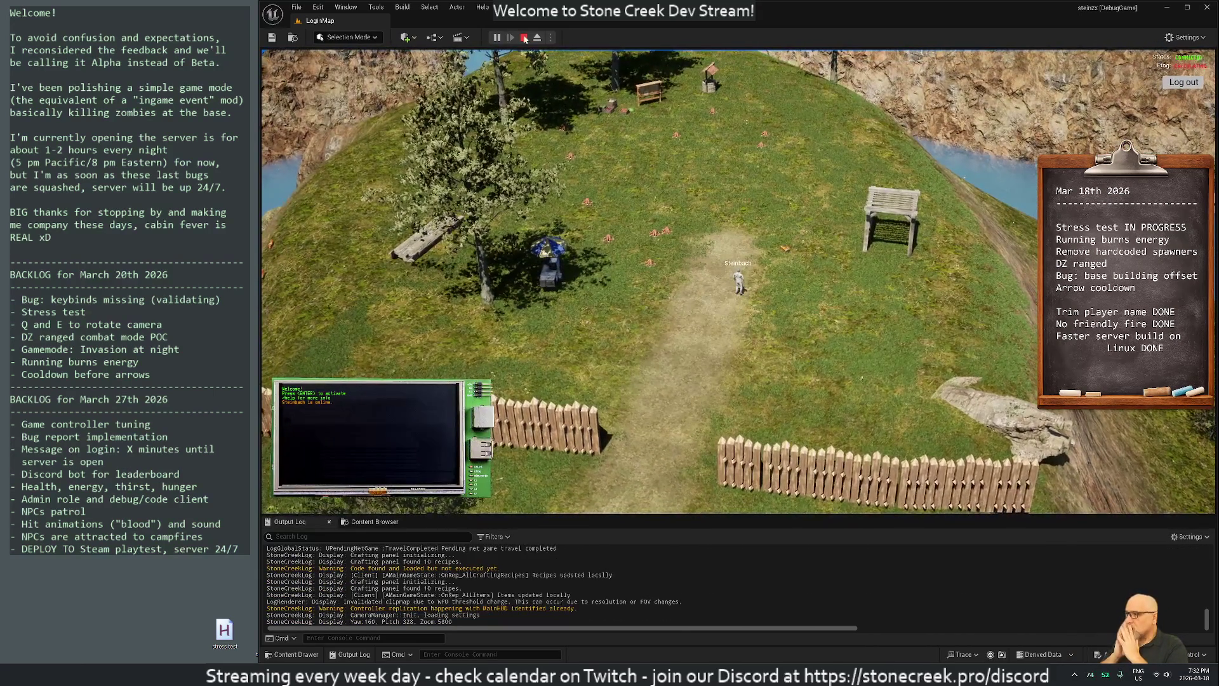
key("Escape")
key("alt+p")
left_click(734, 425)
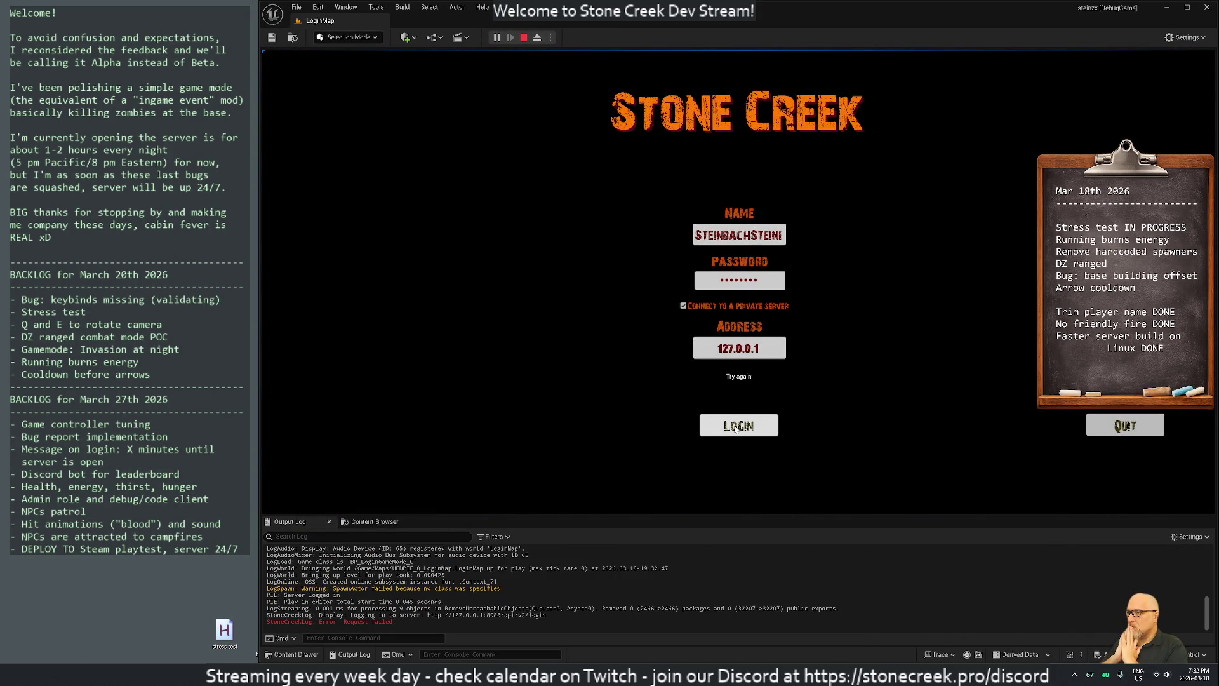
left_click(735, 305)
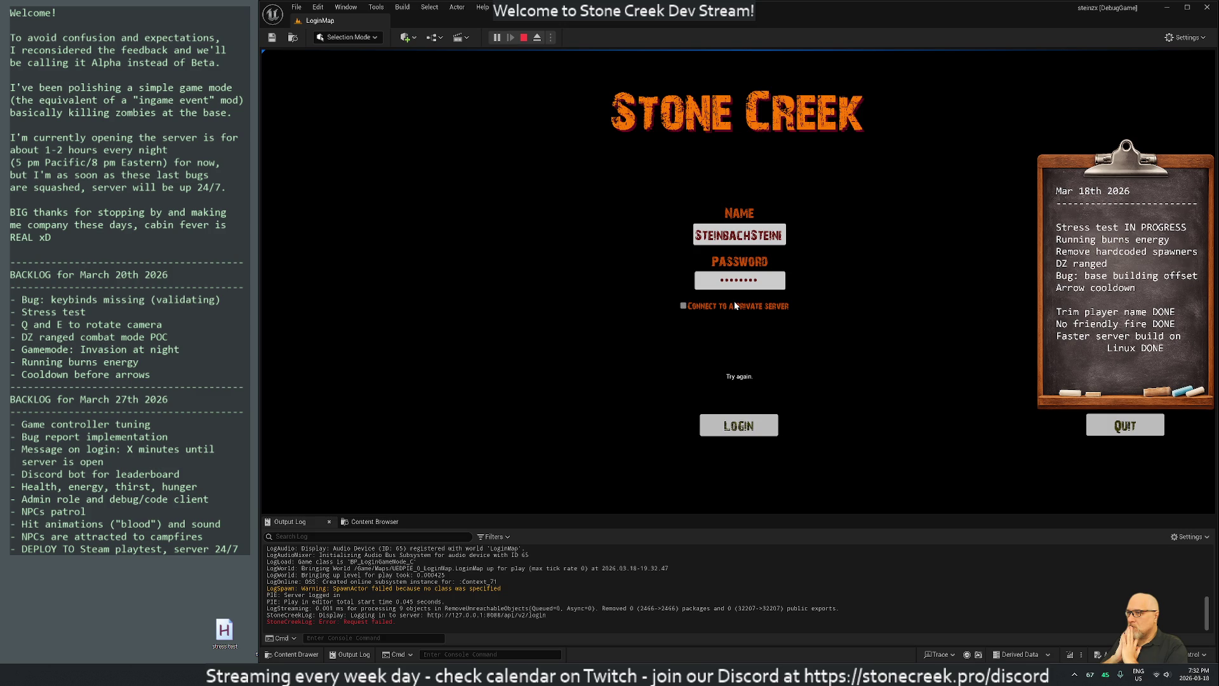
key("Escape")
key("alt+p")
left_click(735, 426)
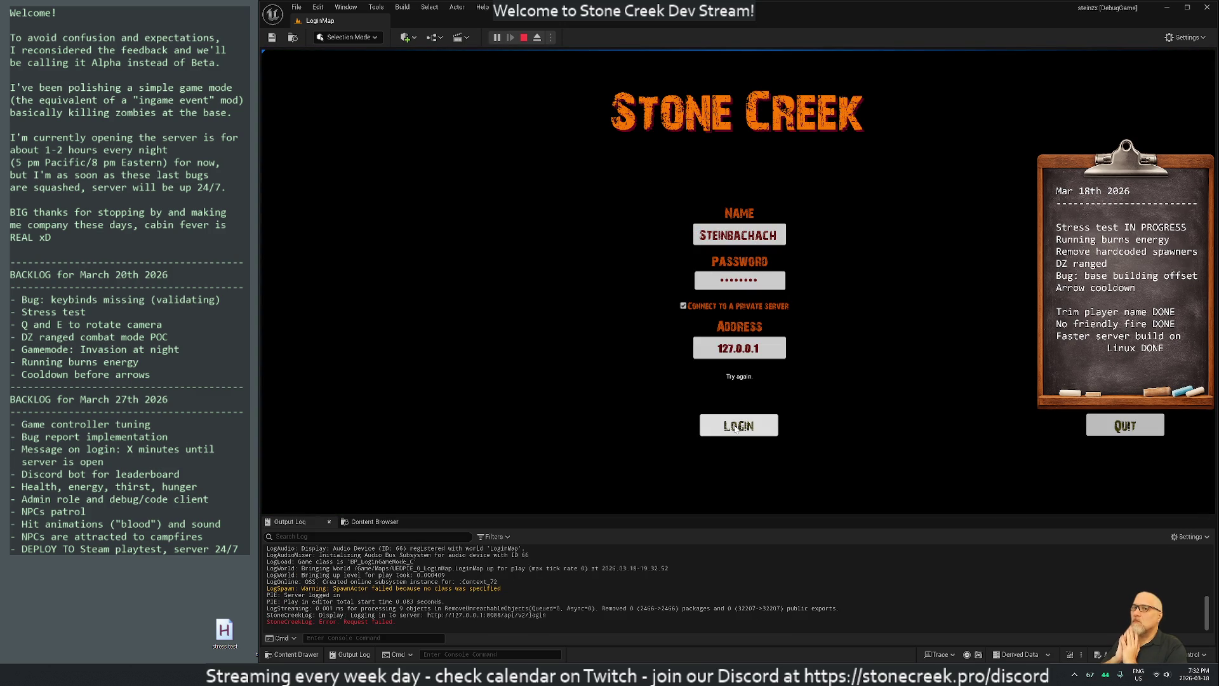
left_click(735, 305)
key("Escape")
key("alt+p")
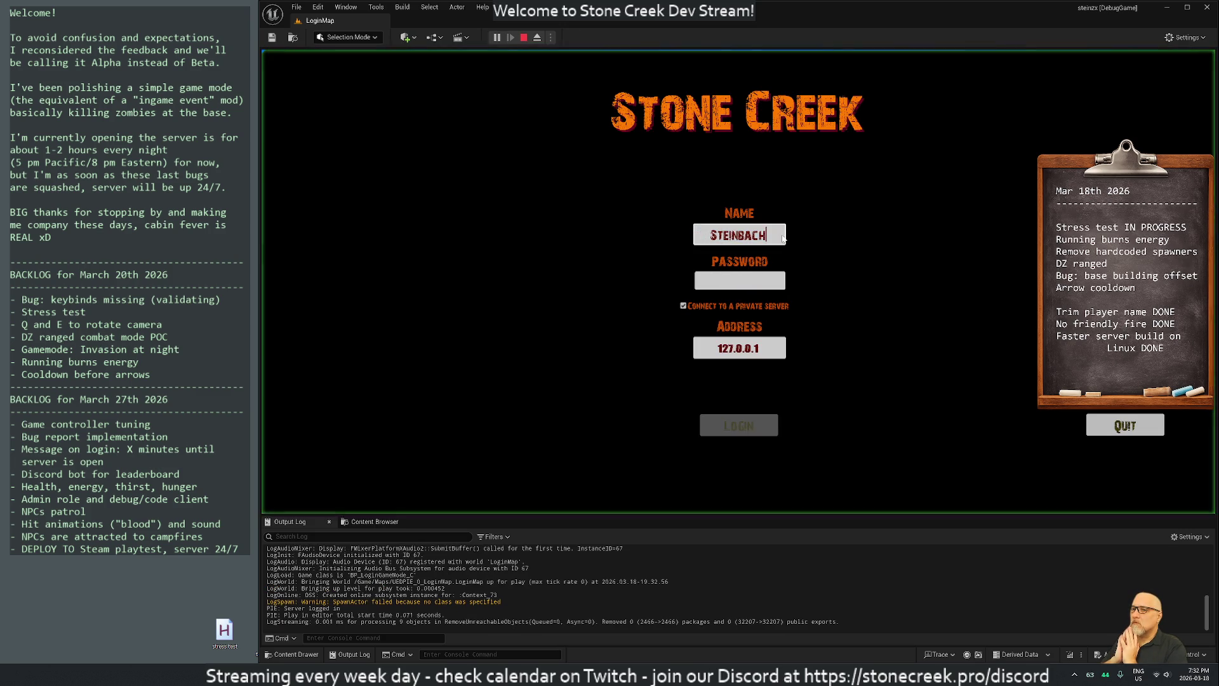
left_click(733, 425)
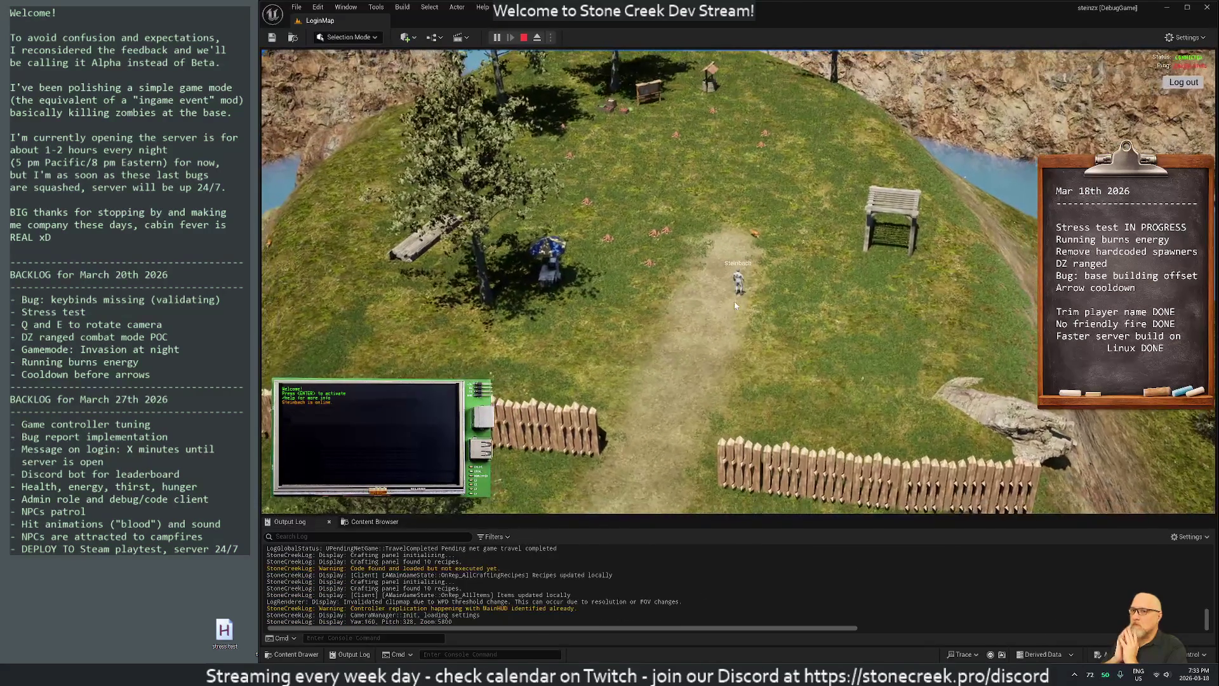
left_click(525, 37)
key("alt+p")
left_click(734, 425)
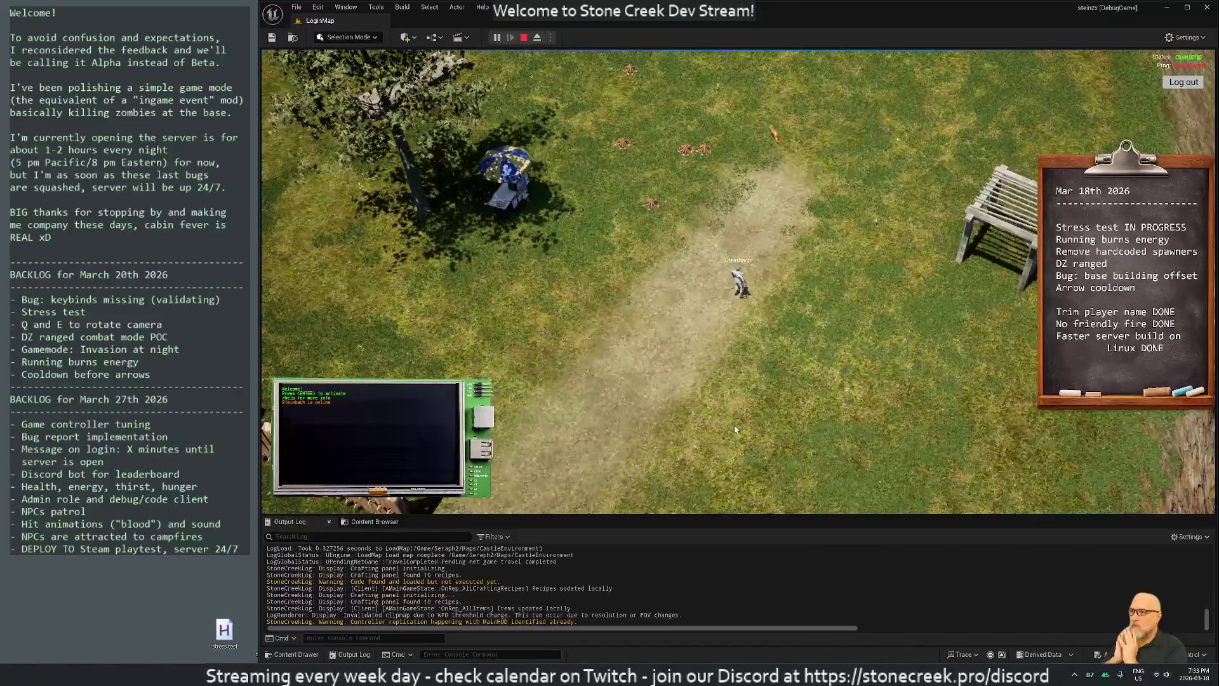
key("Escape")
key("alt+p")
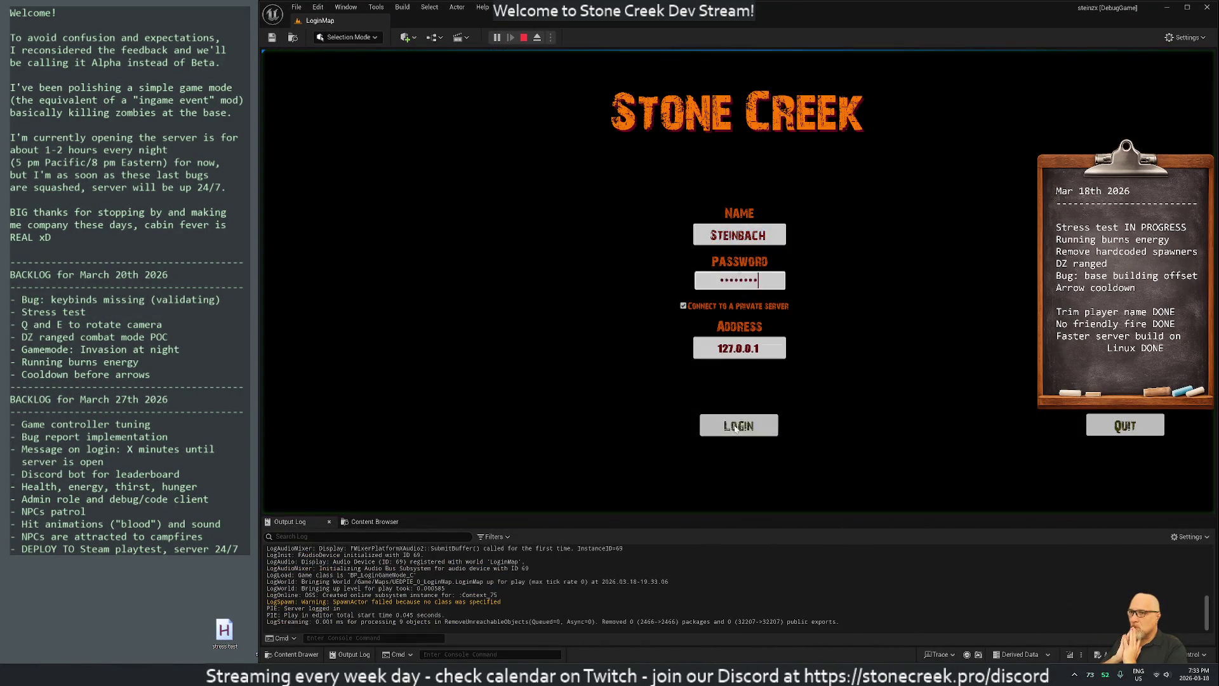
left_click(735, 428)
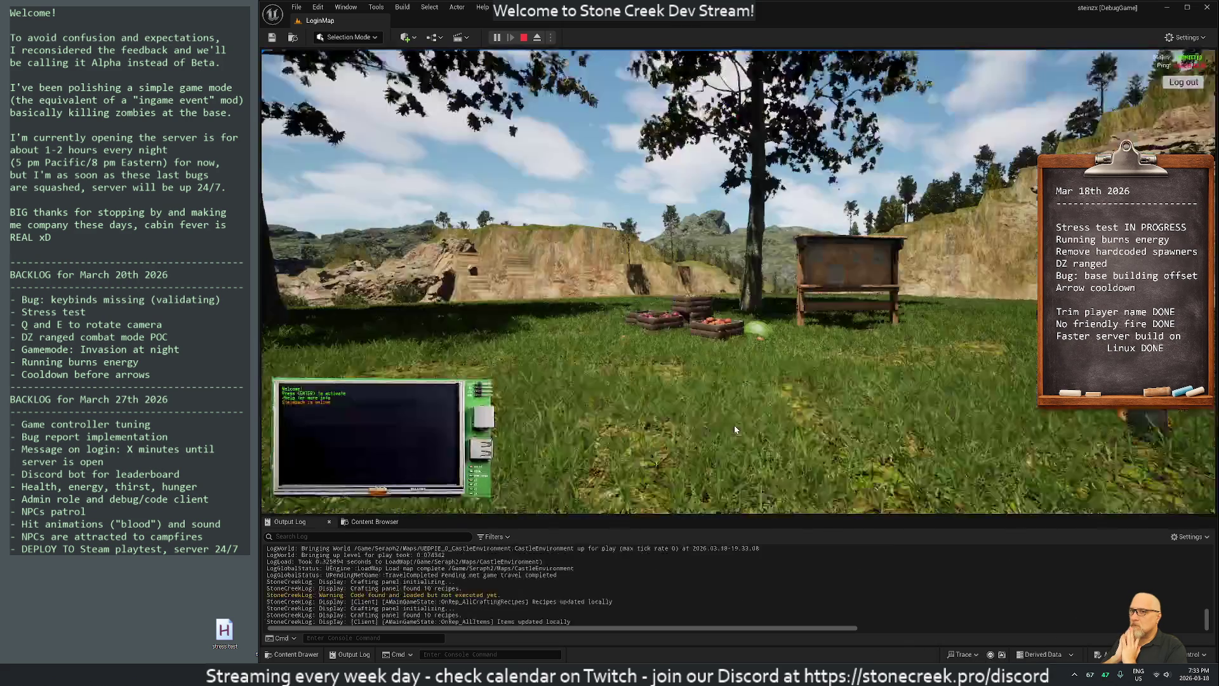
key("Escape")
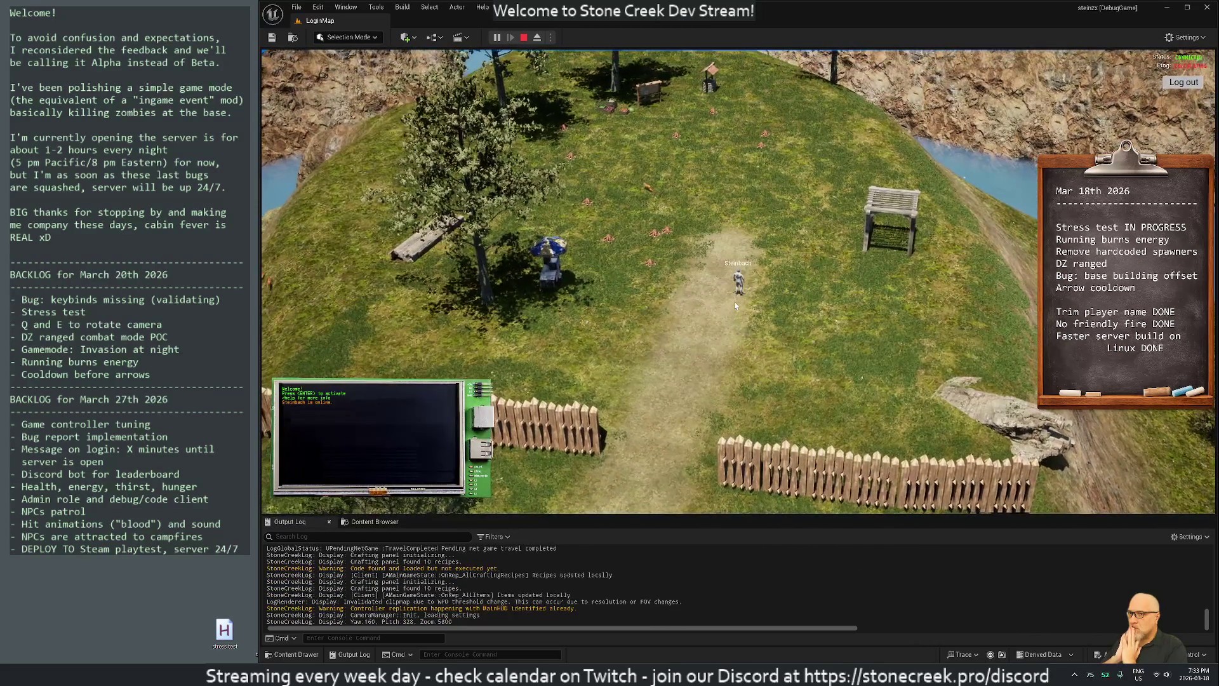
key("alt+p")
left_click(734, 428)
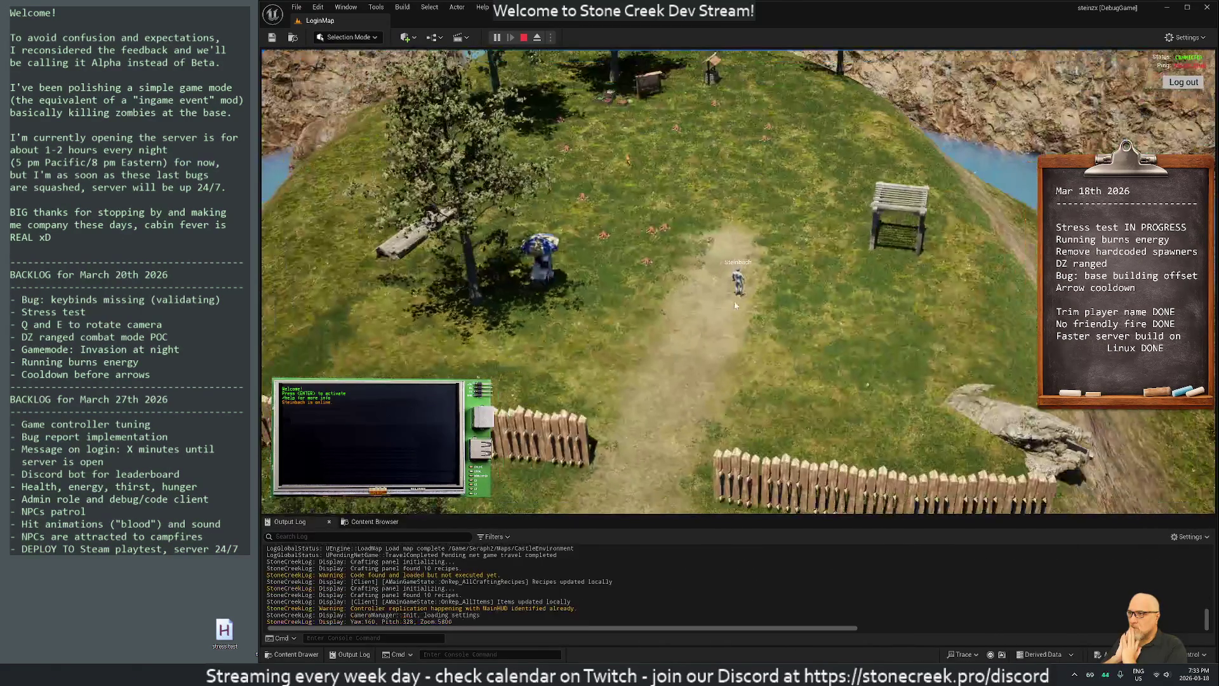
key("Escape")
left_click(496, 38)
left_click(734, 426)
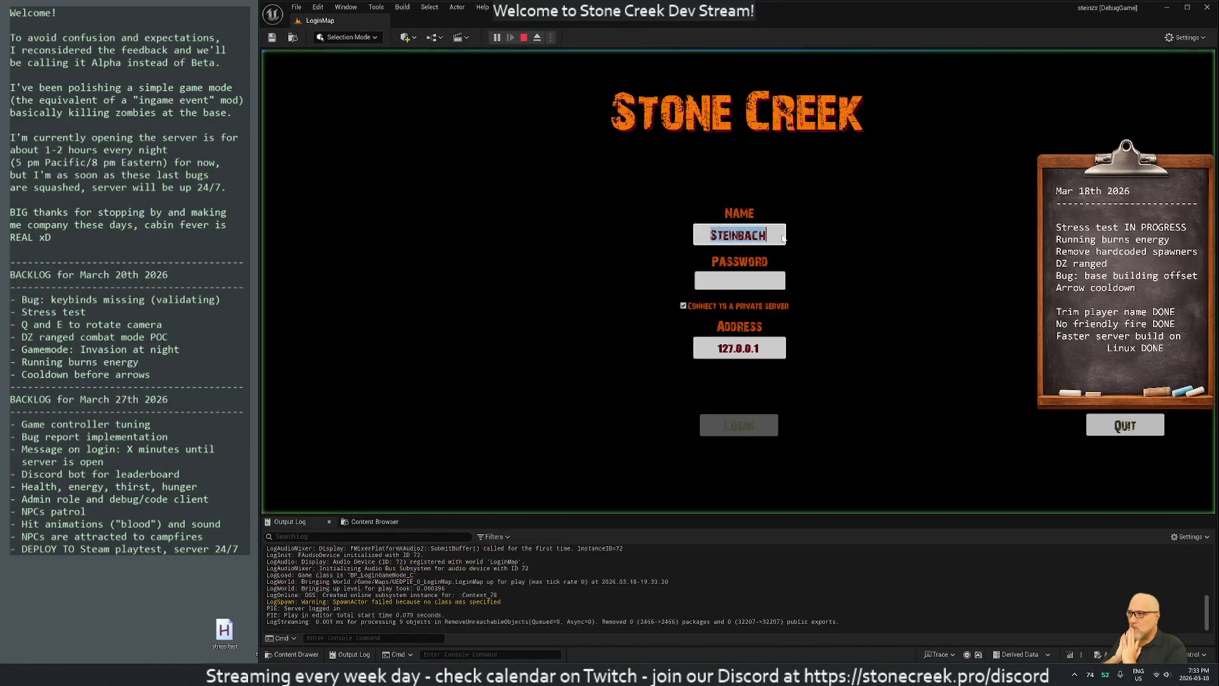
left_click(734, 429)
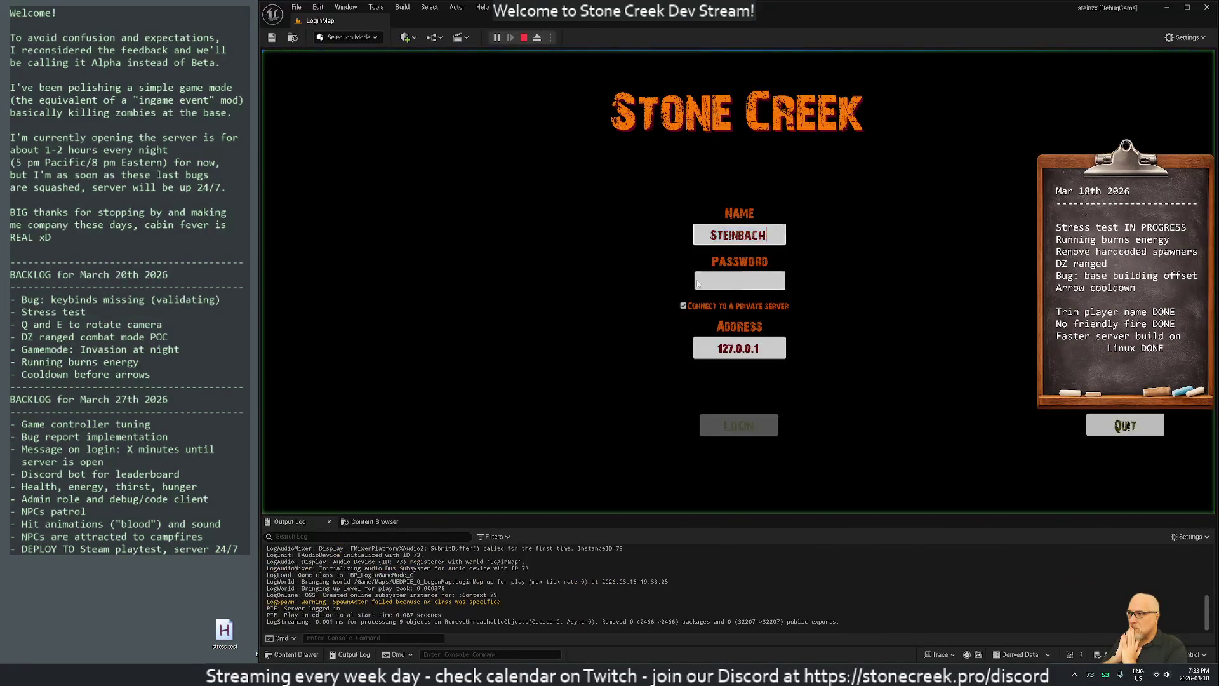
left_click(734, 425)
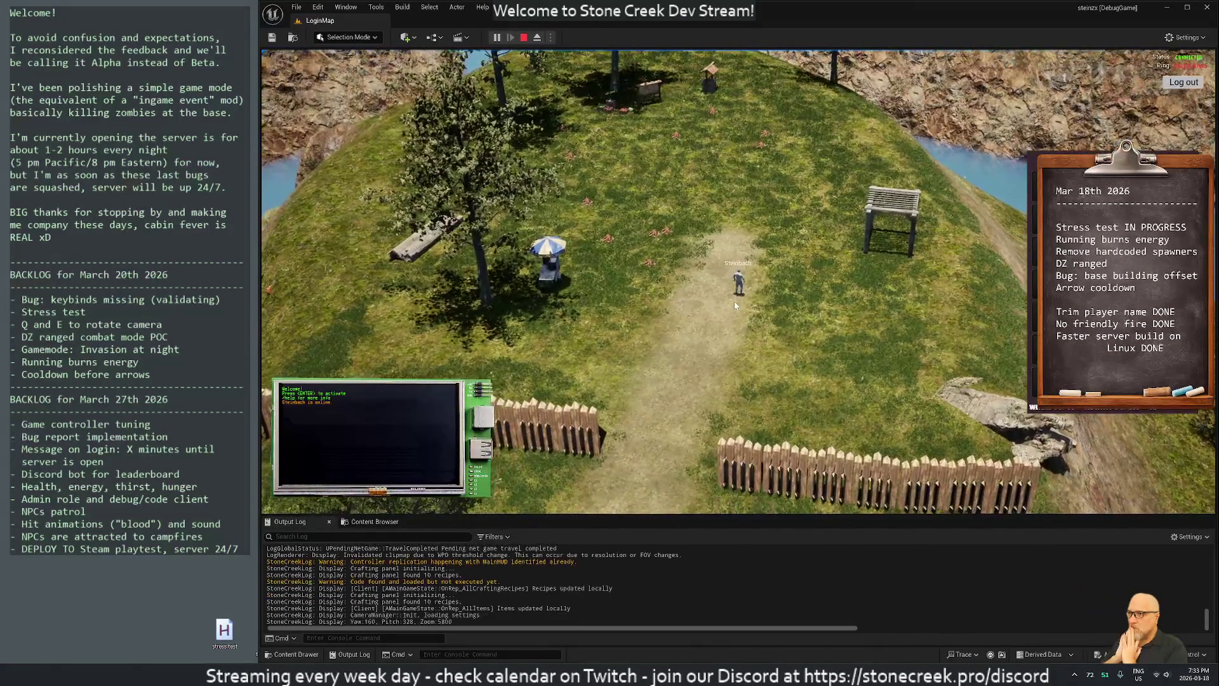
left_click(524, 37)
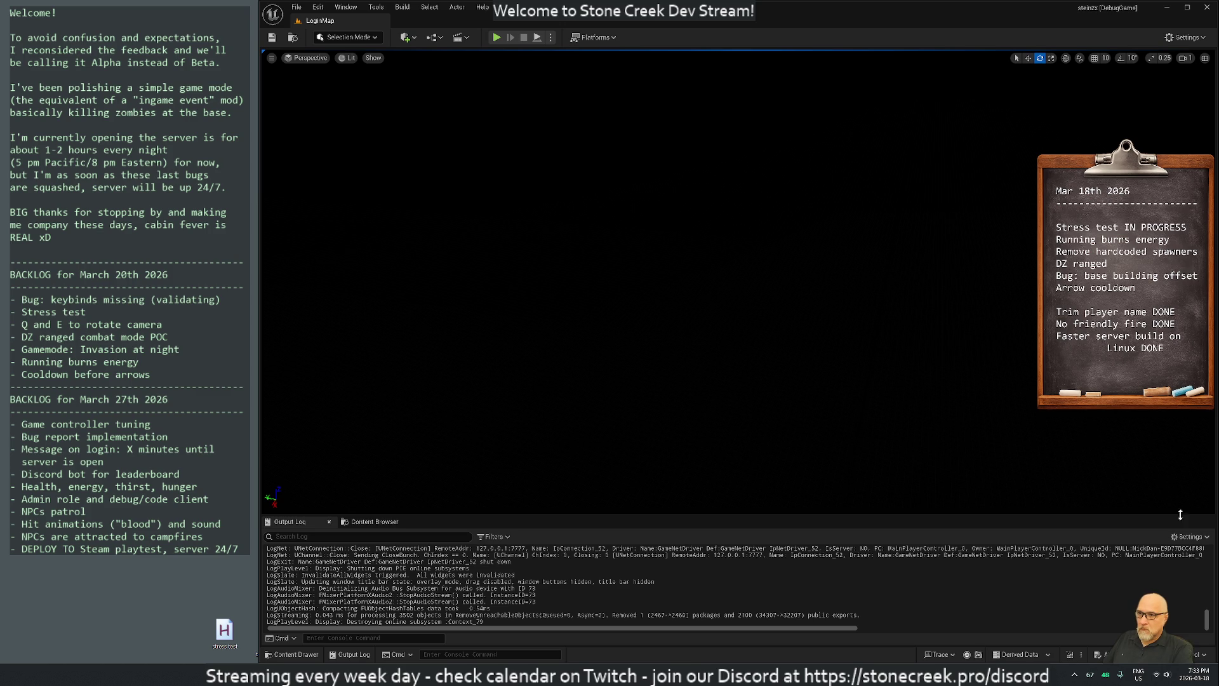
Search the Output Log for 'Warning' after checking its settings
left_click(1188, 537)
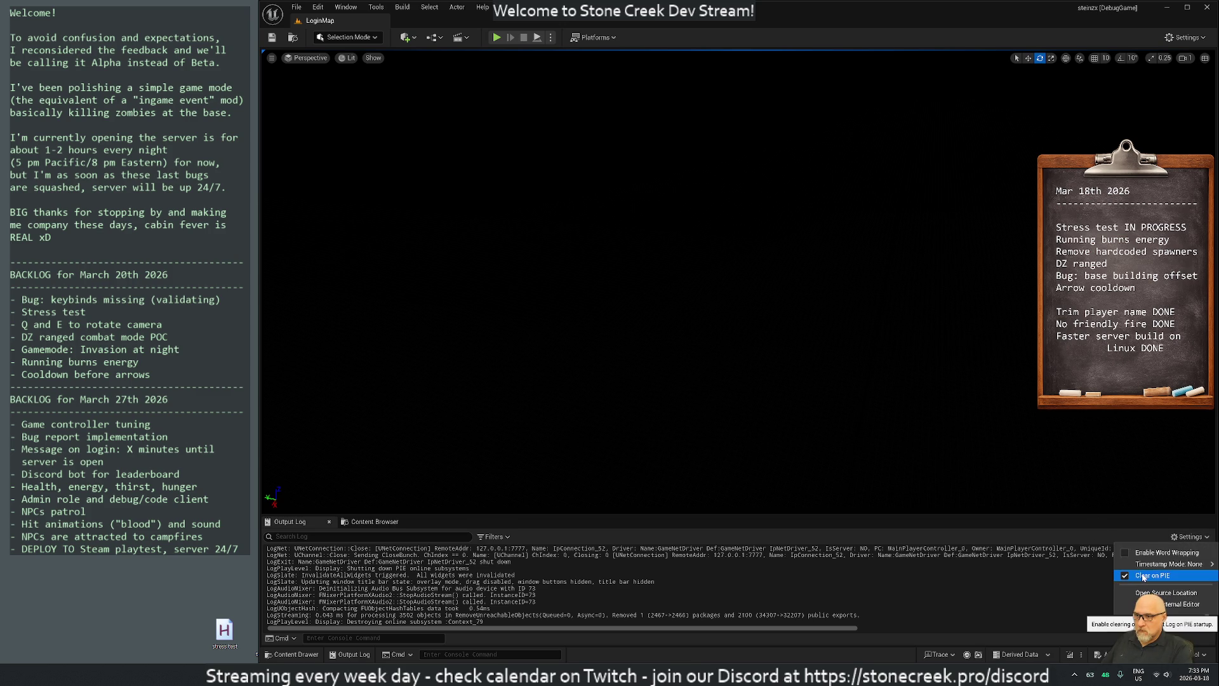
key("Escape")
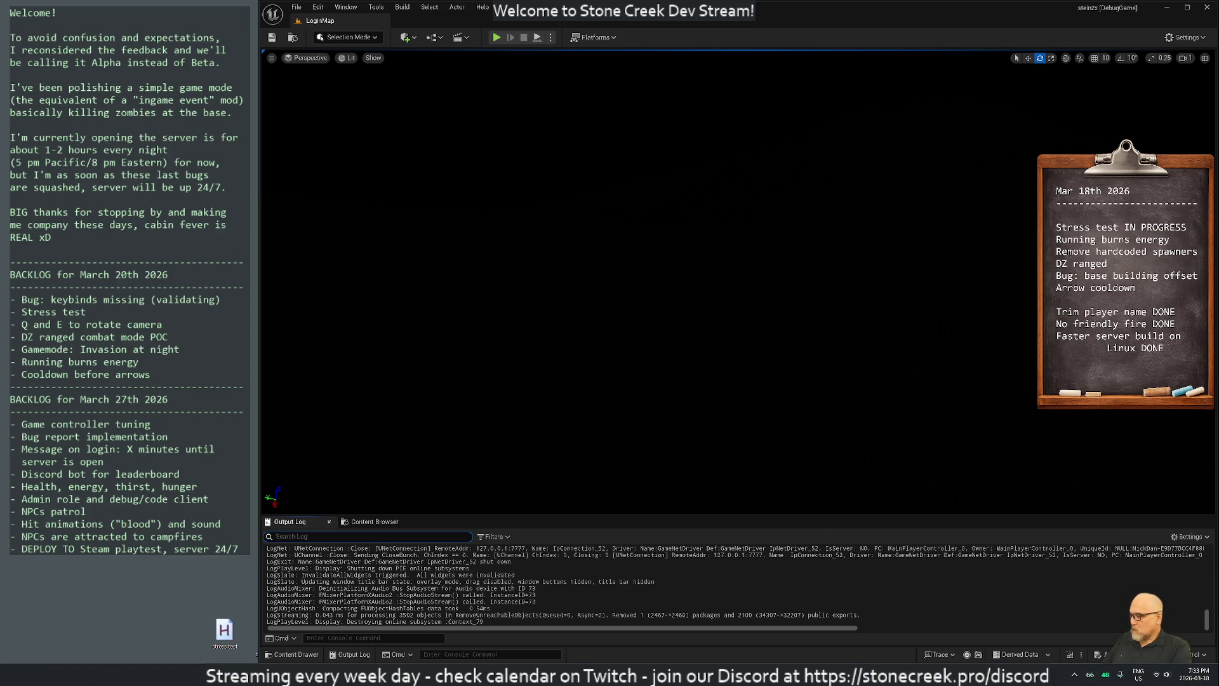
type("Warning")
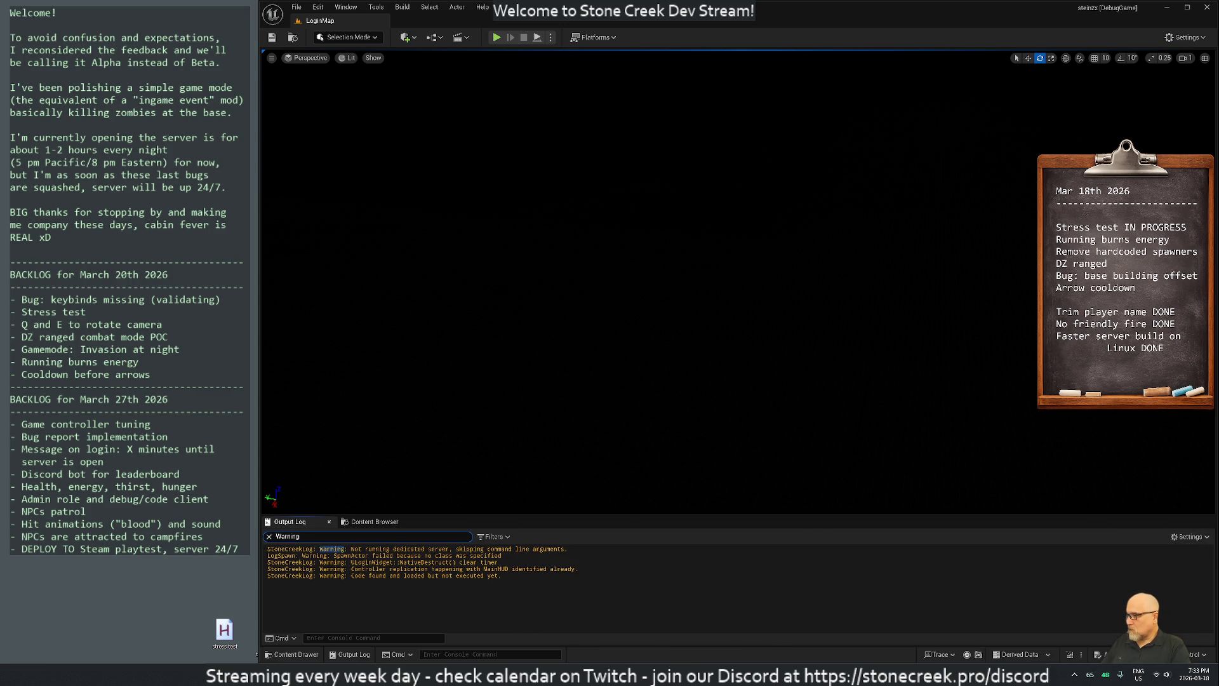
type(" |")
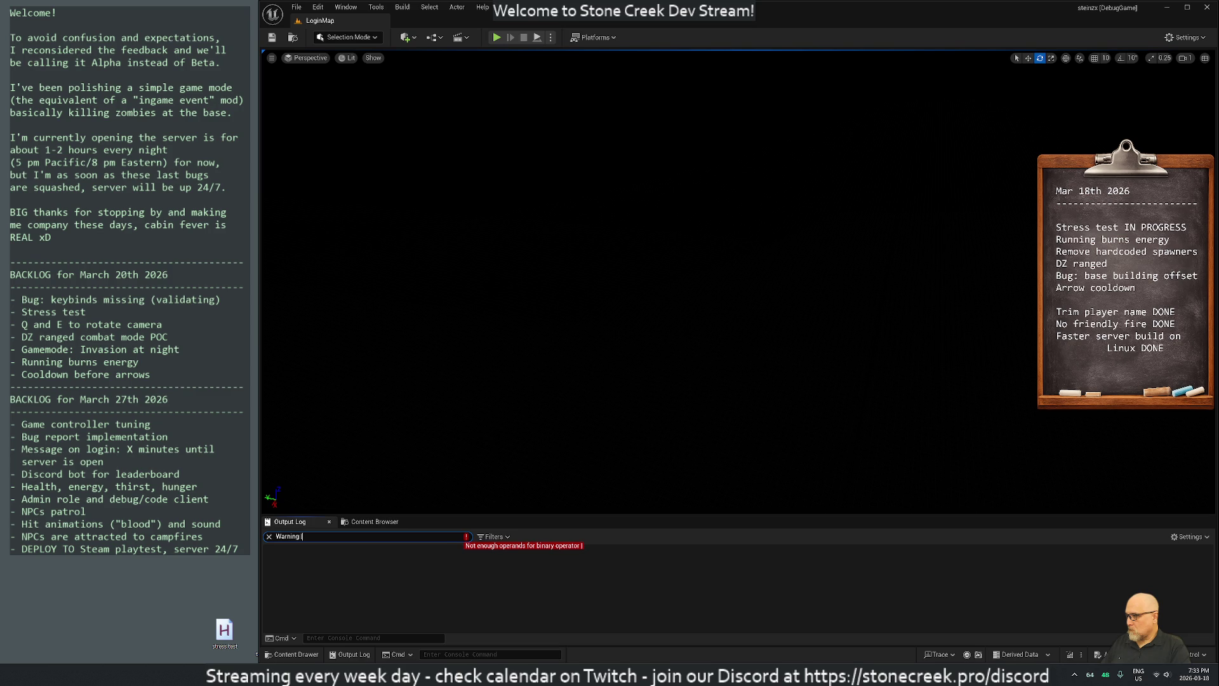
key("BackSpace")
key("BackSpace")
type("r")
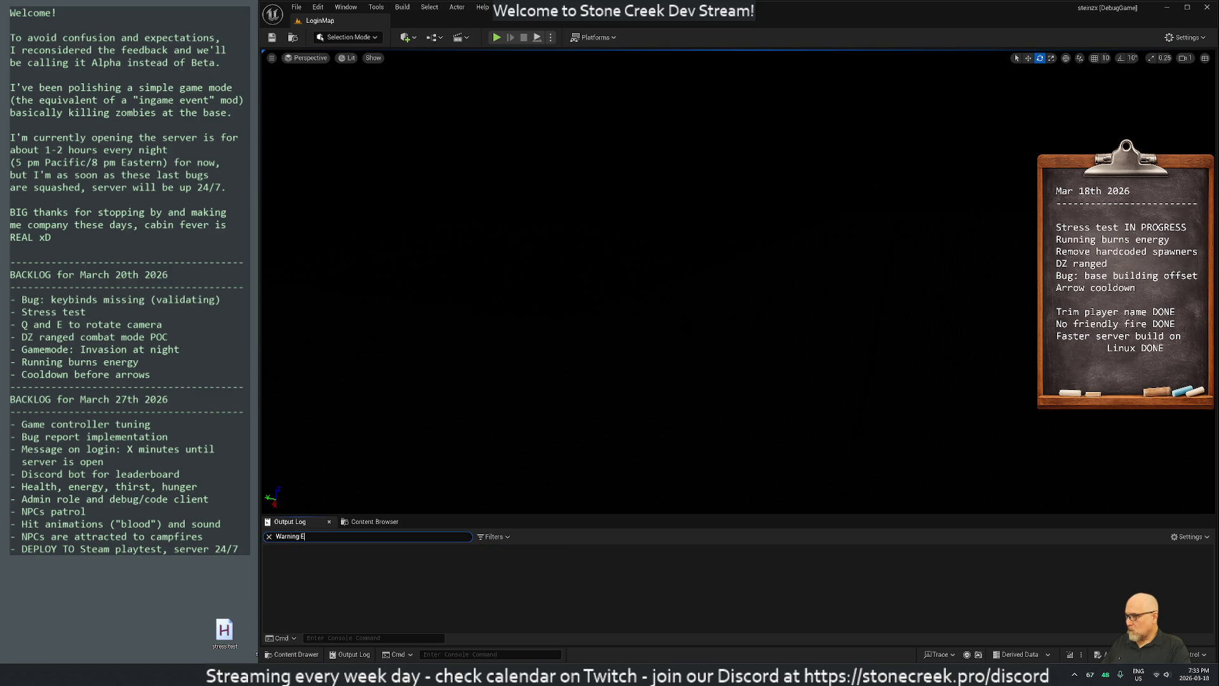
key("BackSpace")
key("BackSpace")
key("BackSpace")
key("BackSpace")
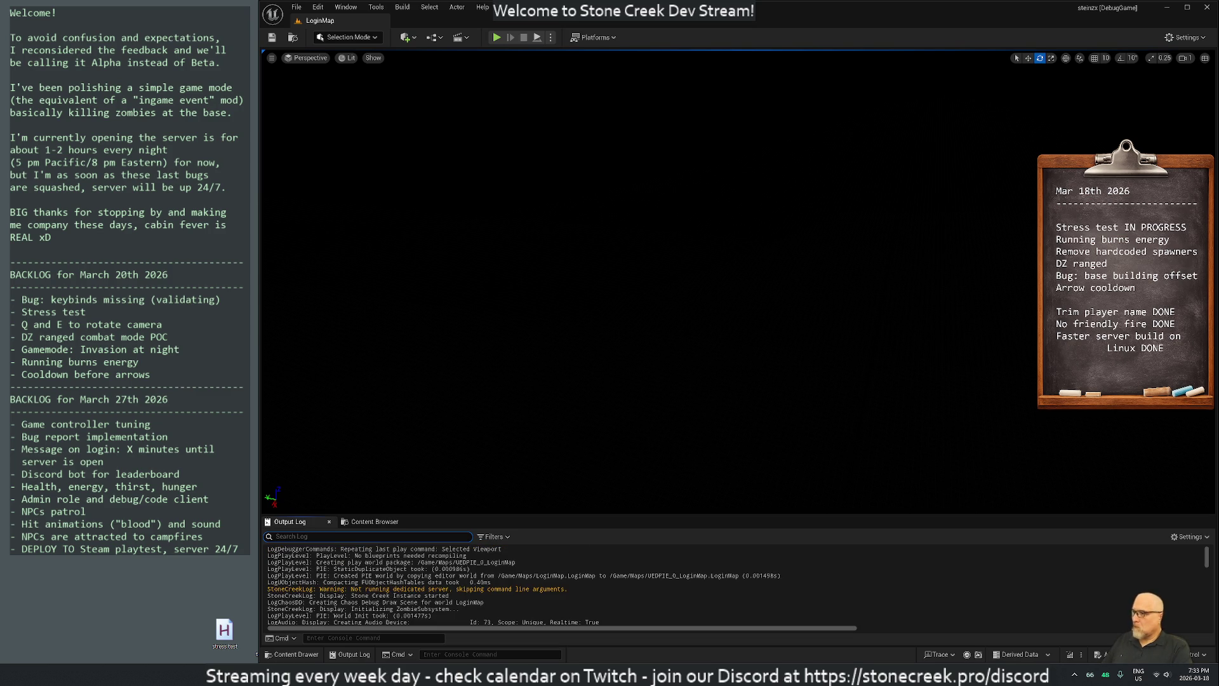
Uncheck Messages in the log filters so only Warnings and Errors remain
left_click(498, 538)
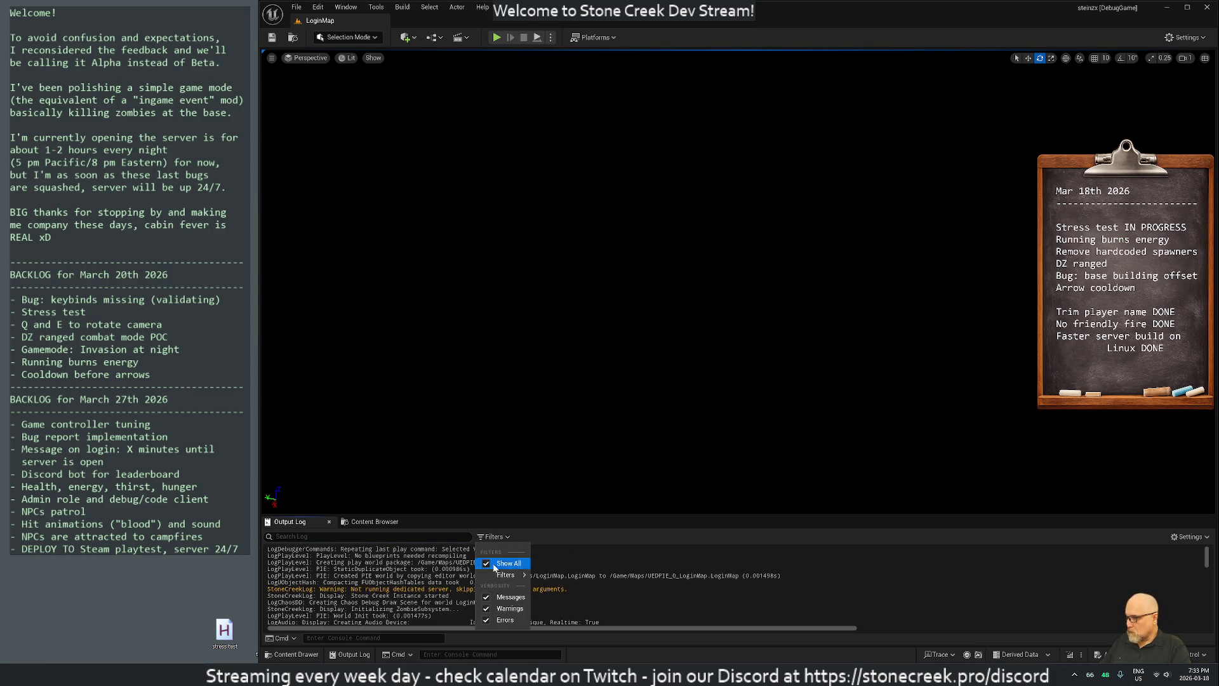
mouse_move(504, 575)
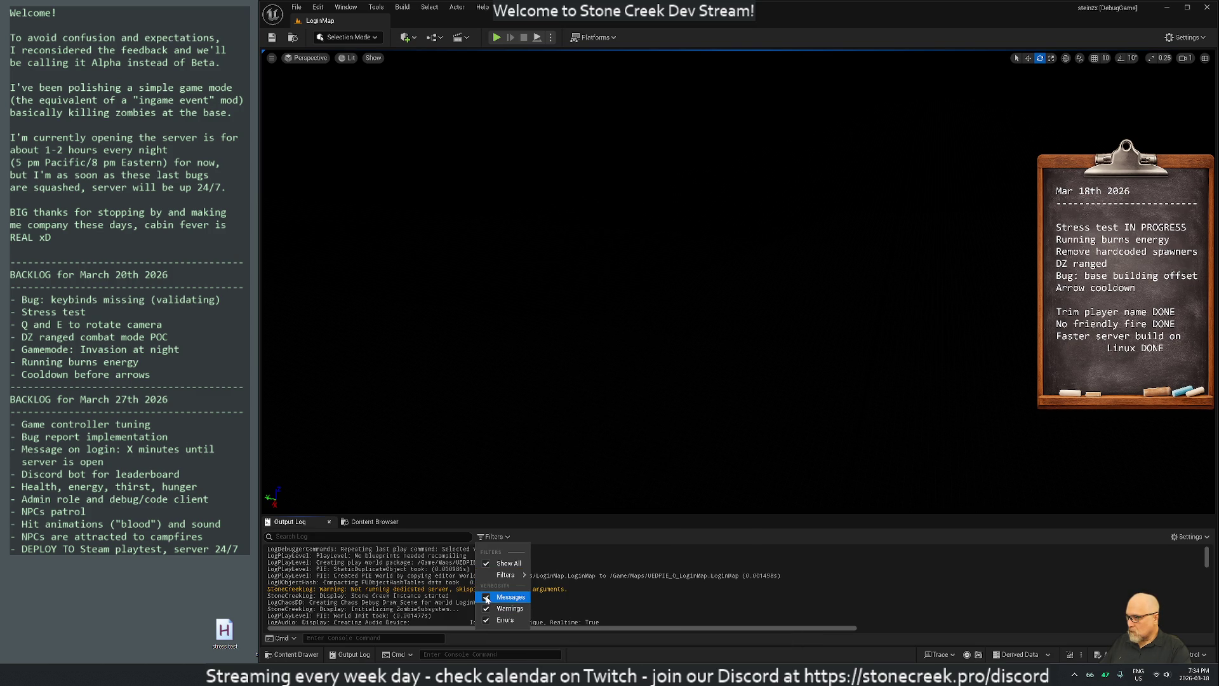
left_click(486, 598)
left_click(486, 597)
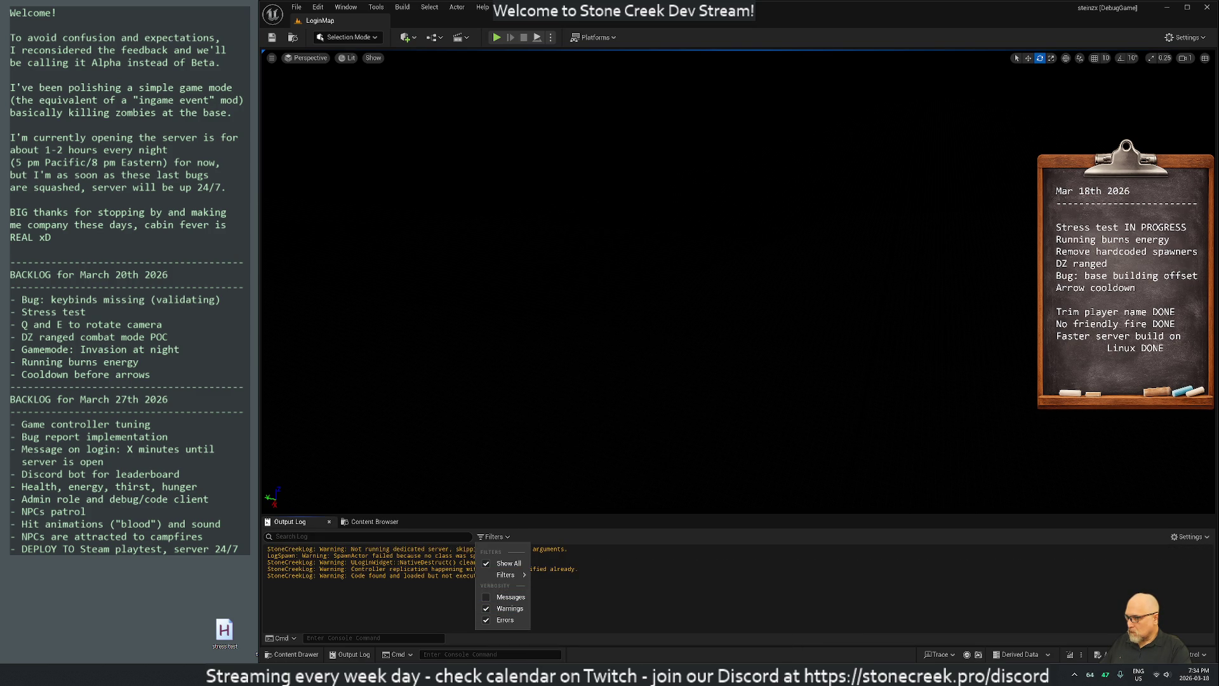
left_click(196, 608)
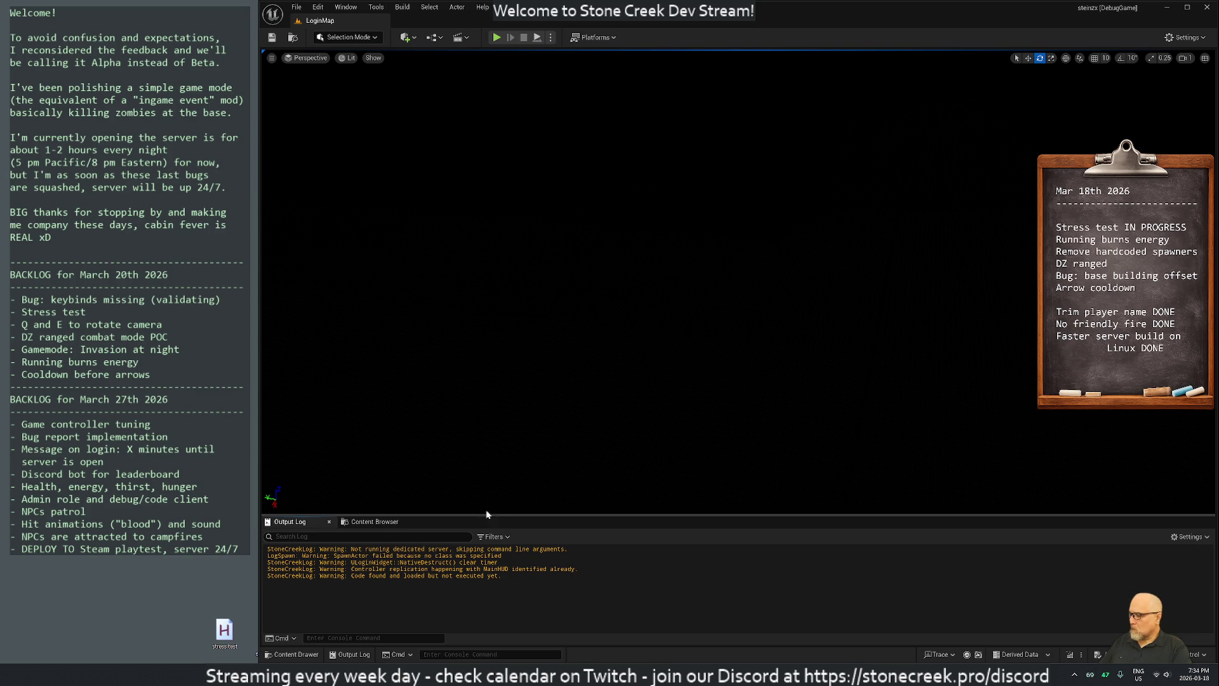
double_click(221, 635)
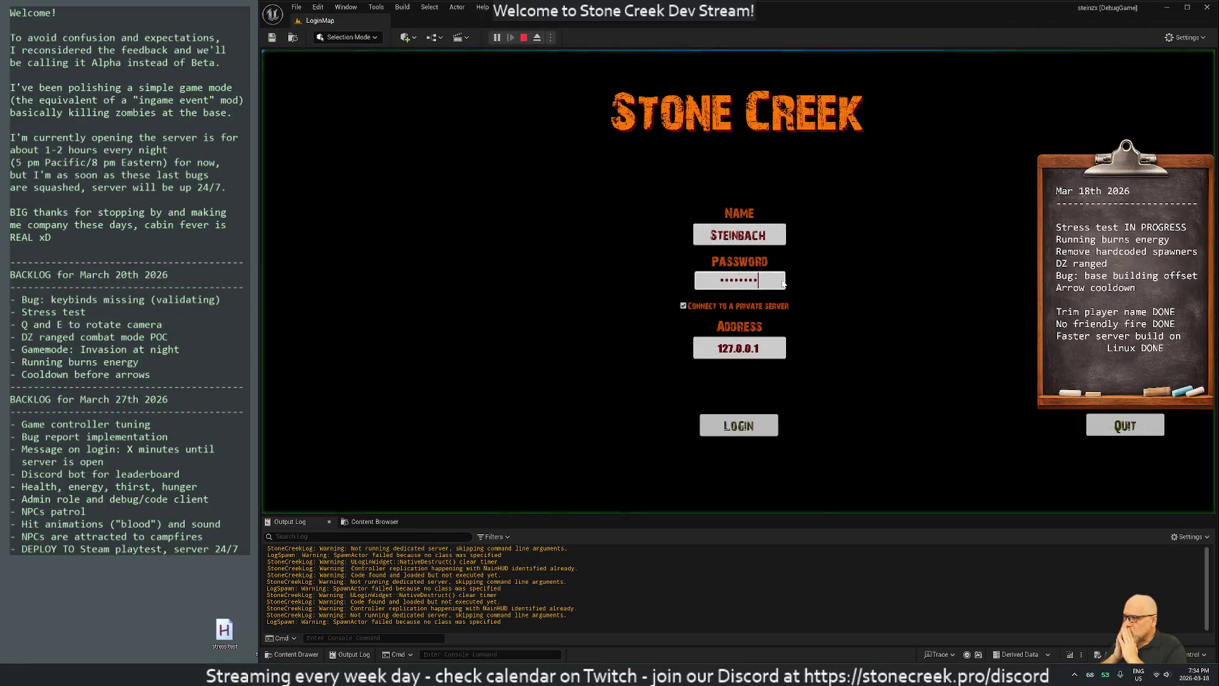
Log out four times to watch the game auto-login, then stop the session
left_click(733, 426)
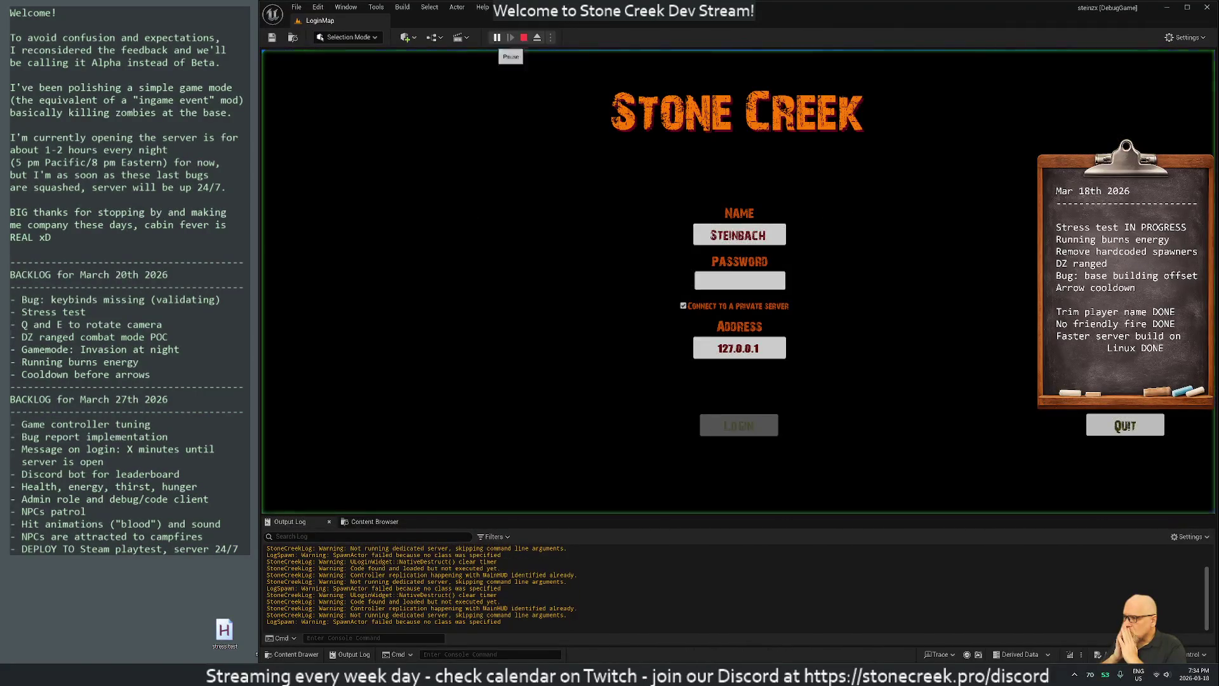
left_click(735, 426)
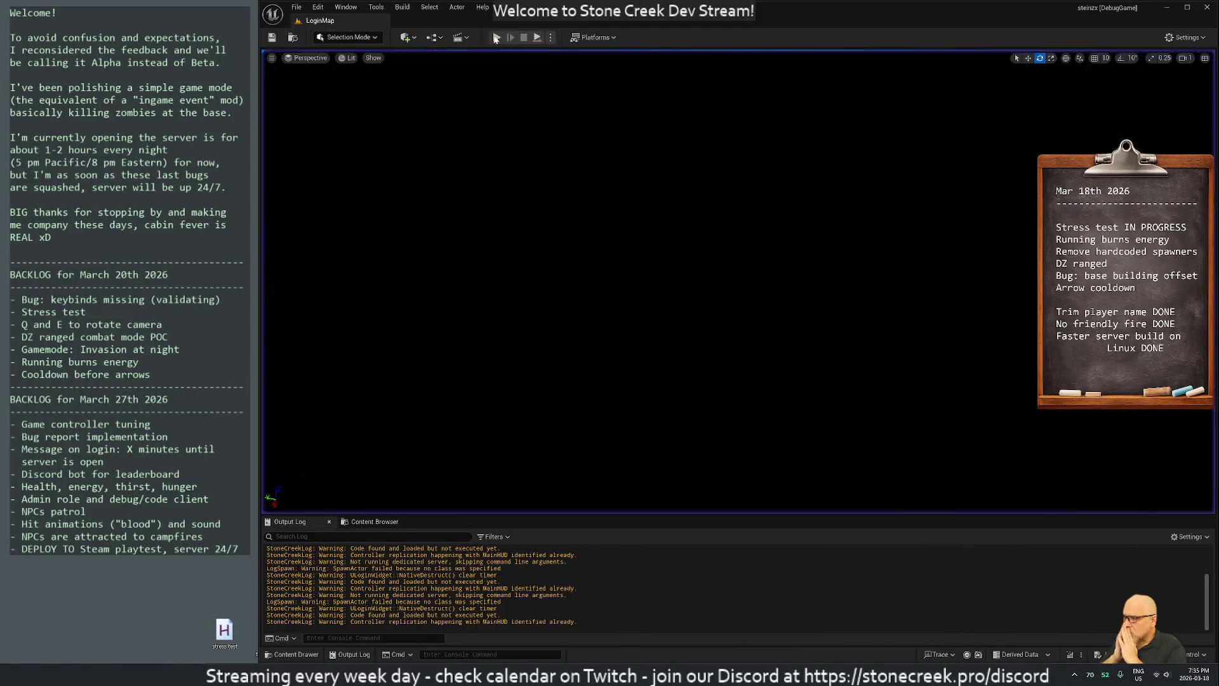
left_click(734, 426)
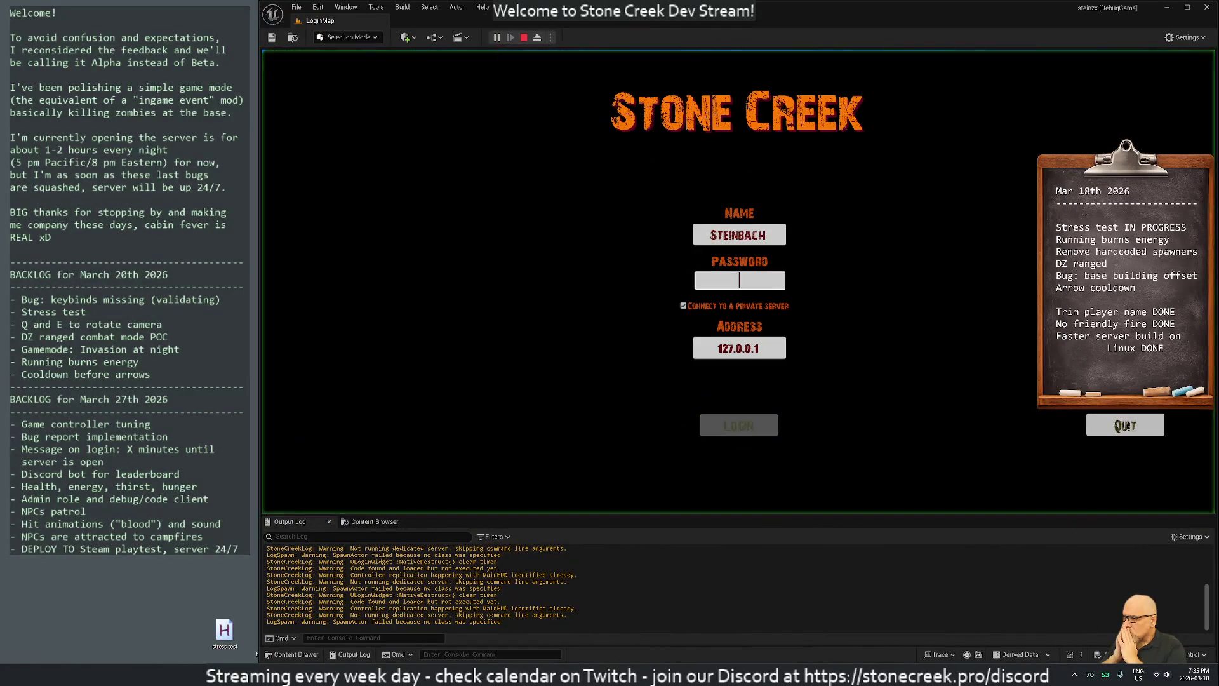
left_click(734, 425)
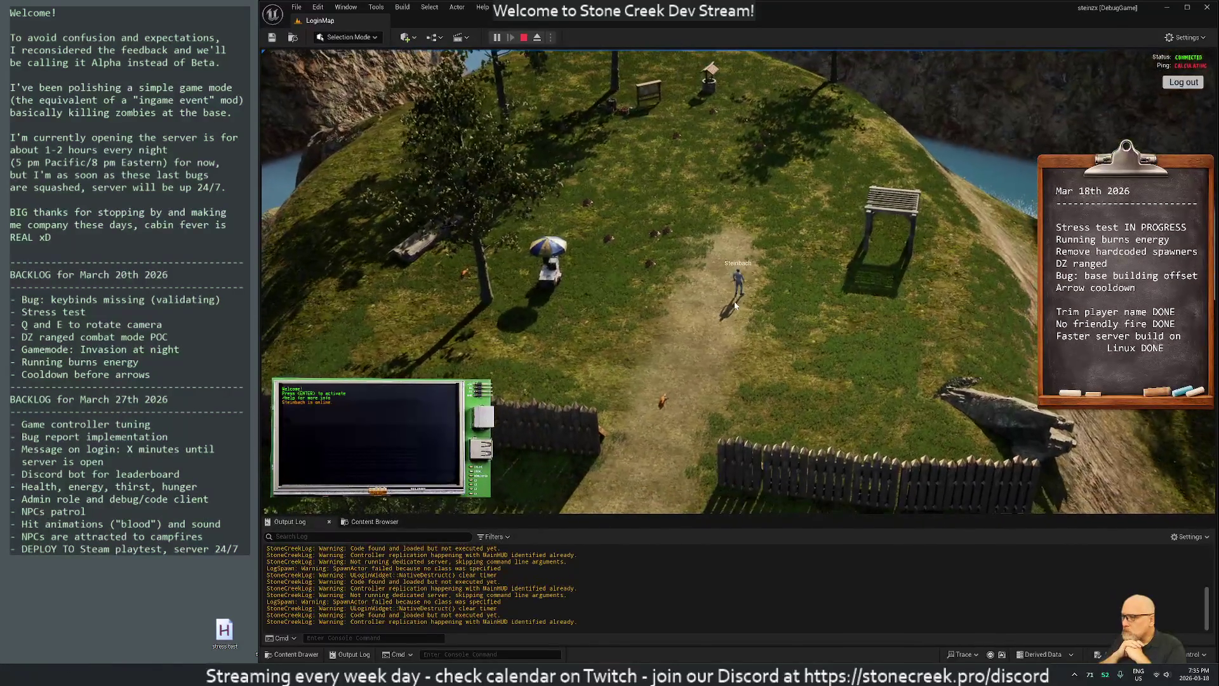
left_click(523, 38)
Start Play again, log out twice more to repeat auto-login, then stop
left_click(496, 38)
left_click(733, 425)
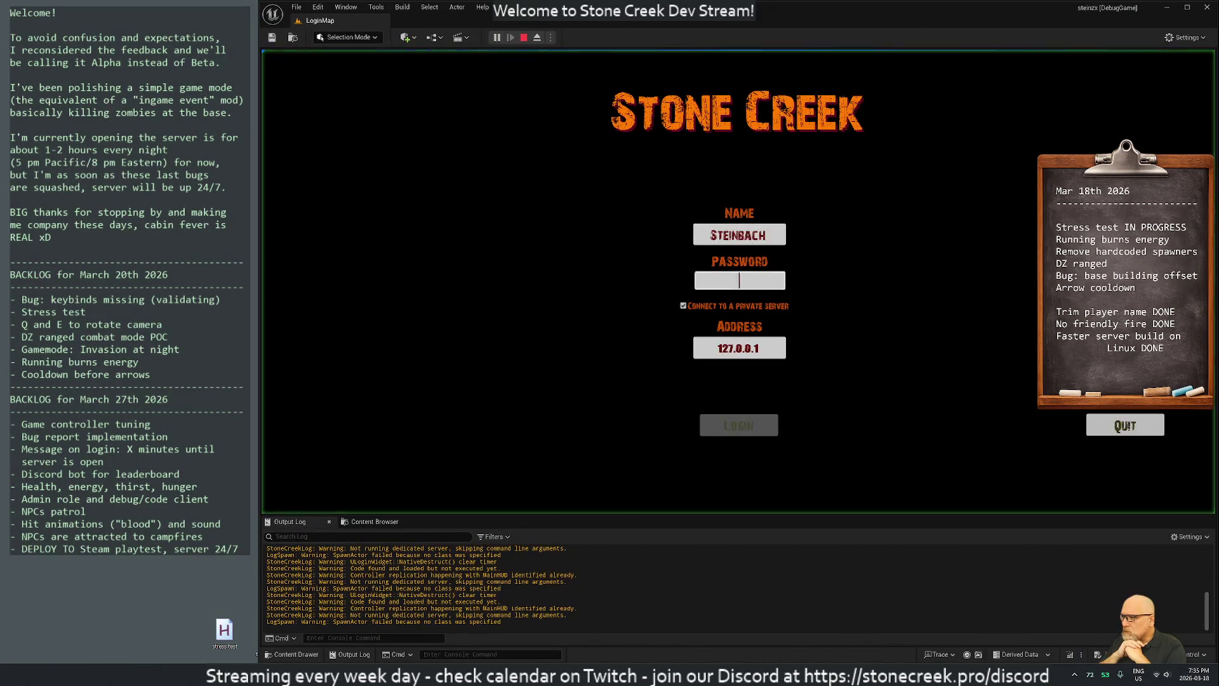
left_click(734, 425)
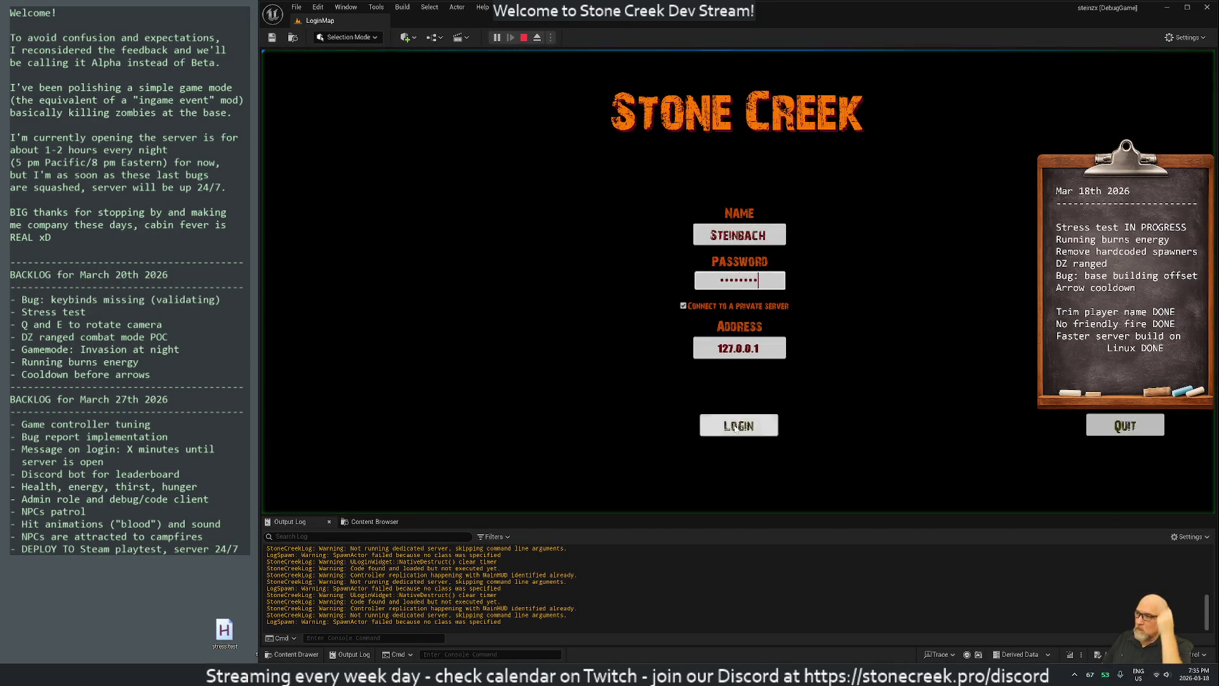
left_click(734, 425)
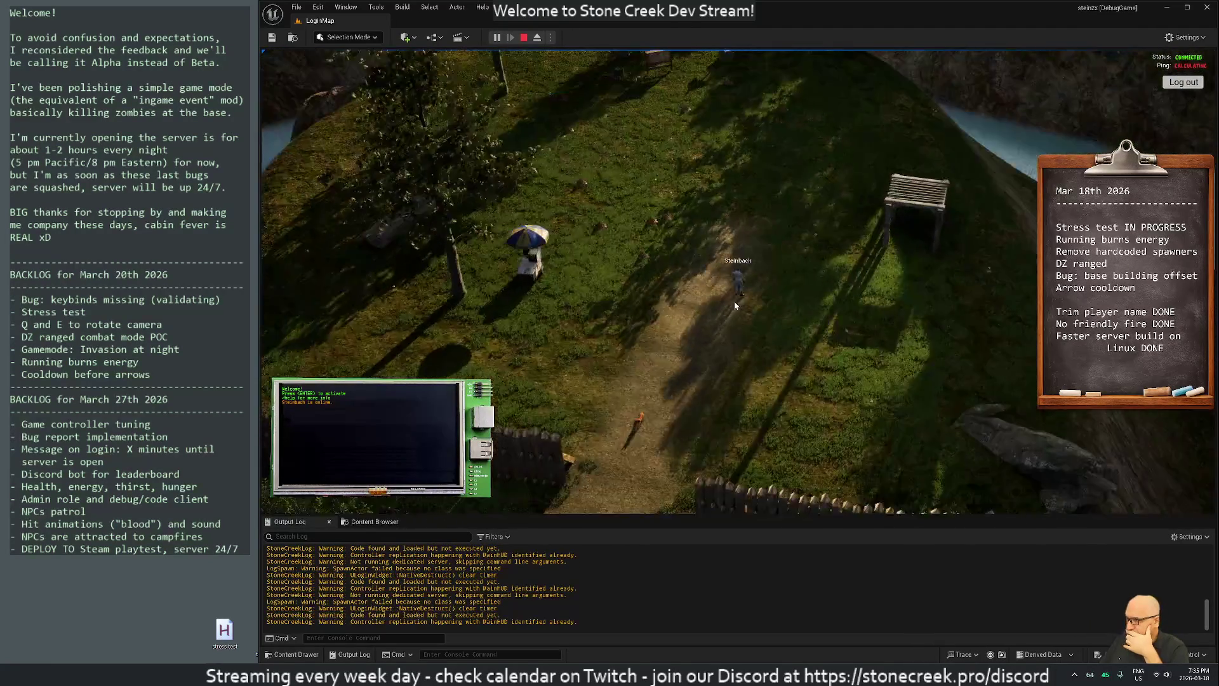
left_click(524, 38)
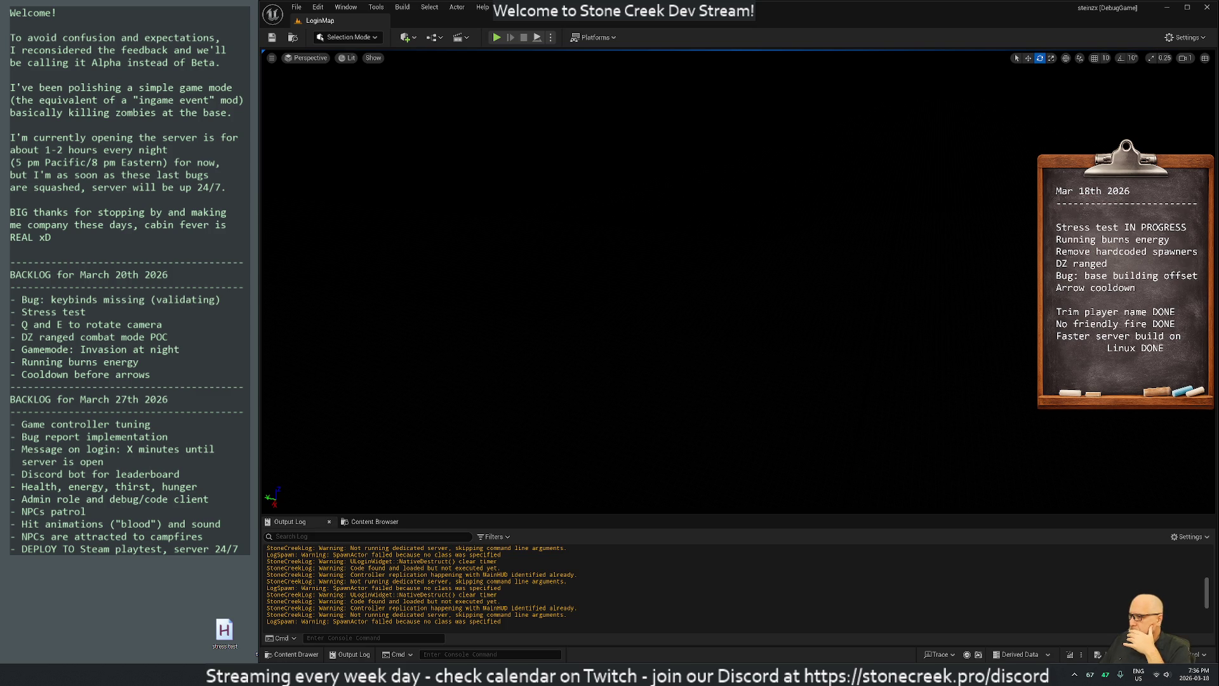
In Rider, open the LoginWidget source file using a Search Everywhere for 'wid'
key("alt+Tab")
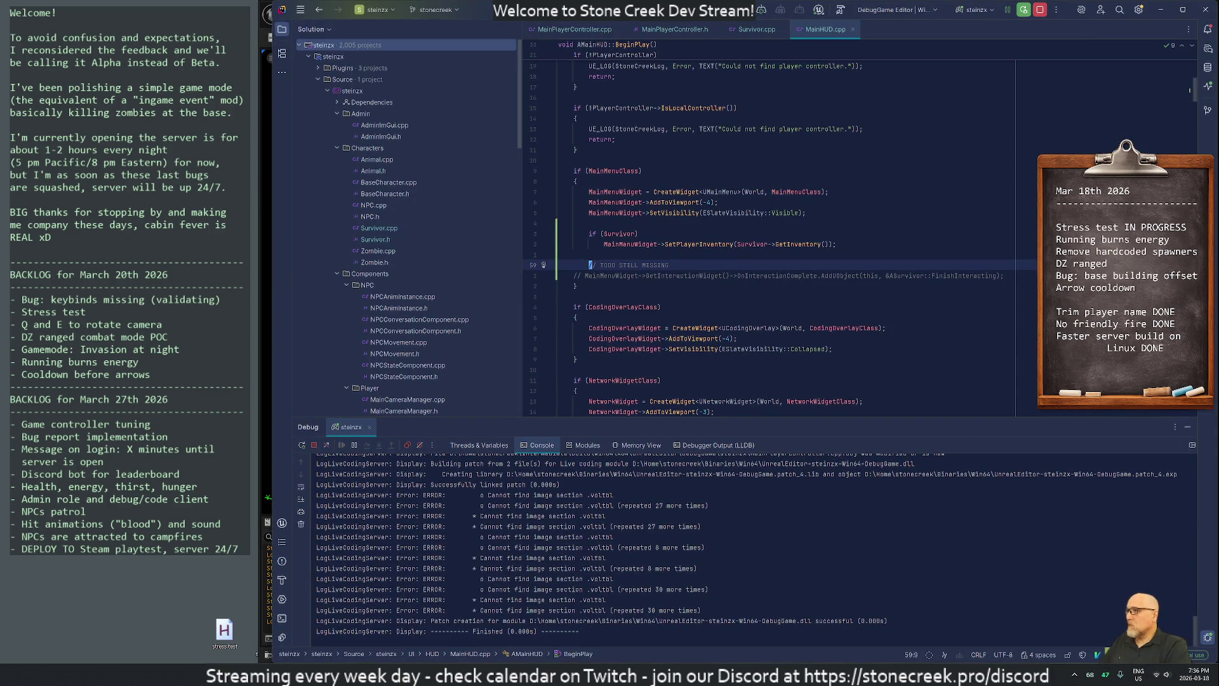
left_click(640, 170)
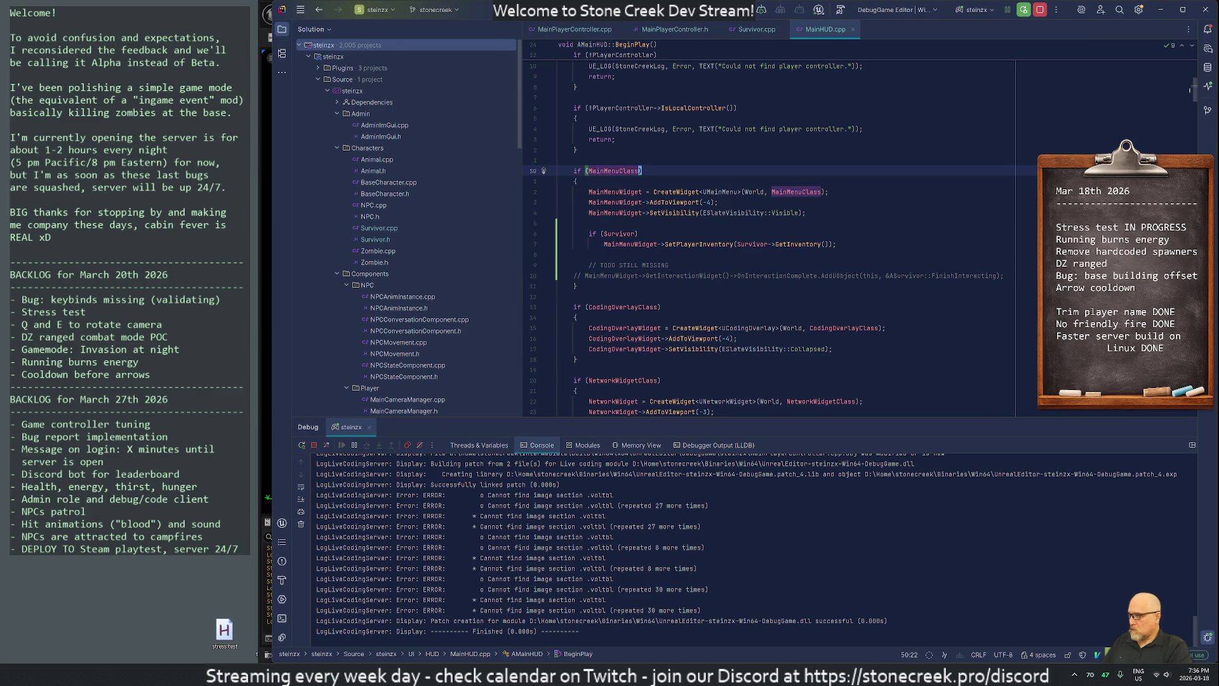
key("ctrl+t")
type("wid")
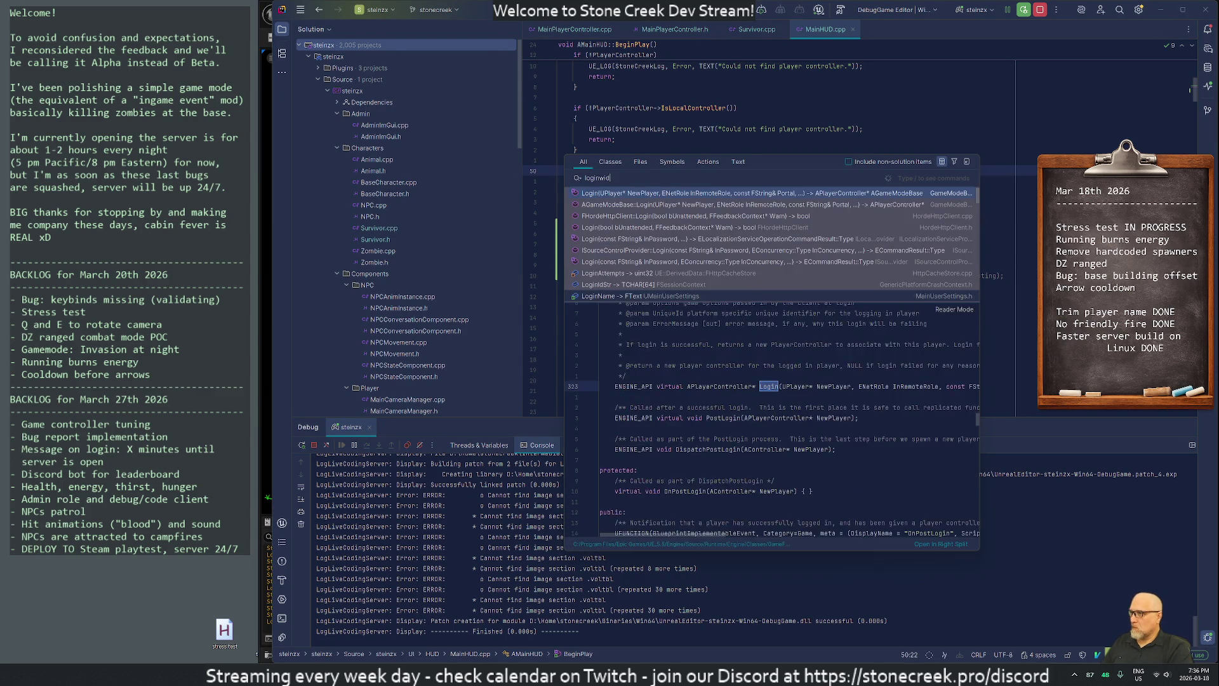
key("Return")
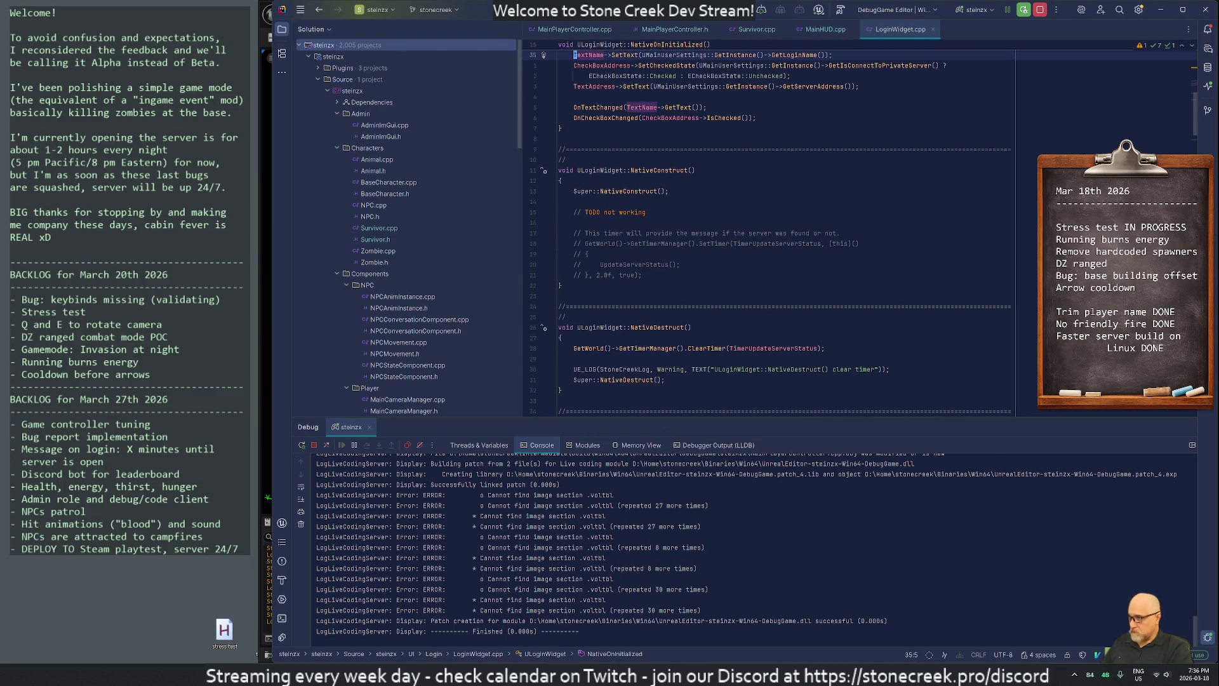
Delete the NativeDestruct clear-timer warning log line, close LoginWidget.cpp, and return to MainHUD.cpp
type("/warni")
key("Return")
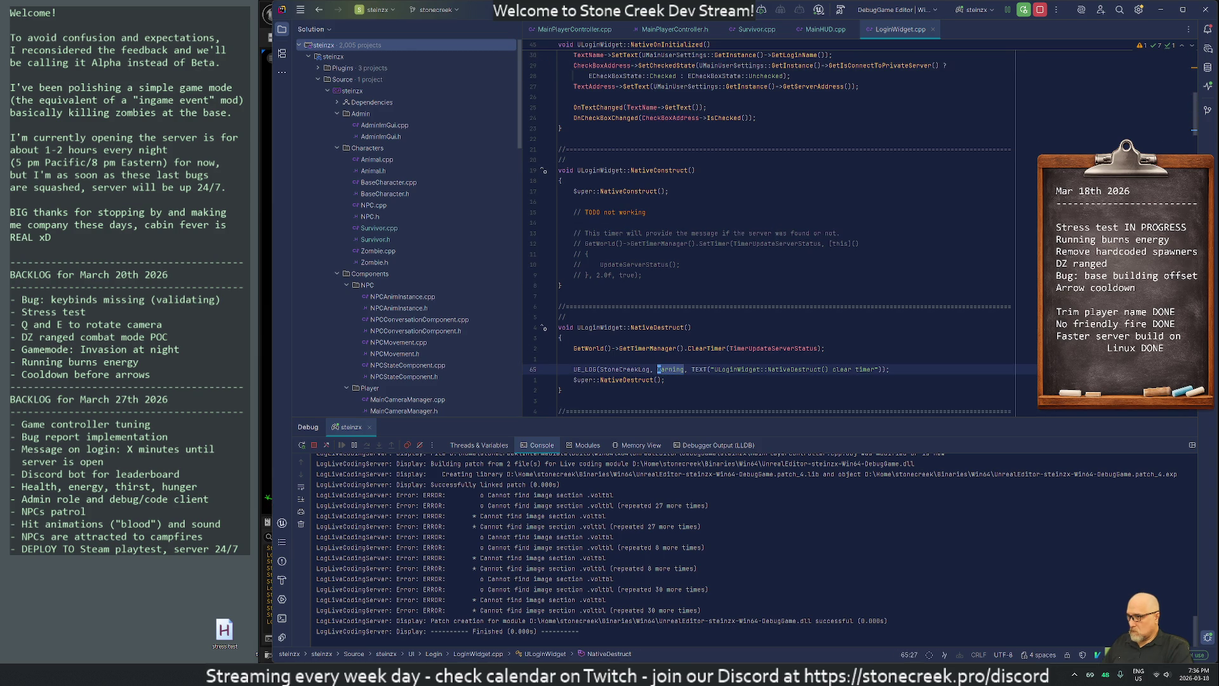
key("d")
key("d")
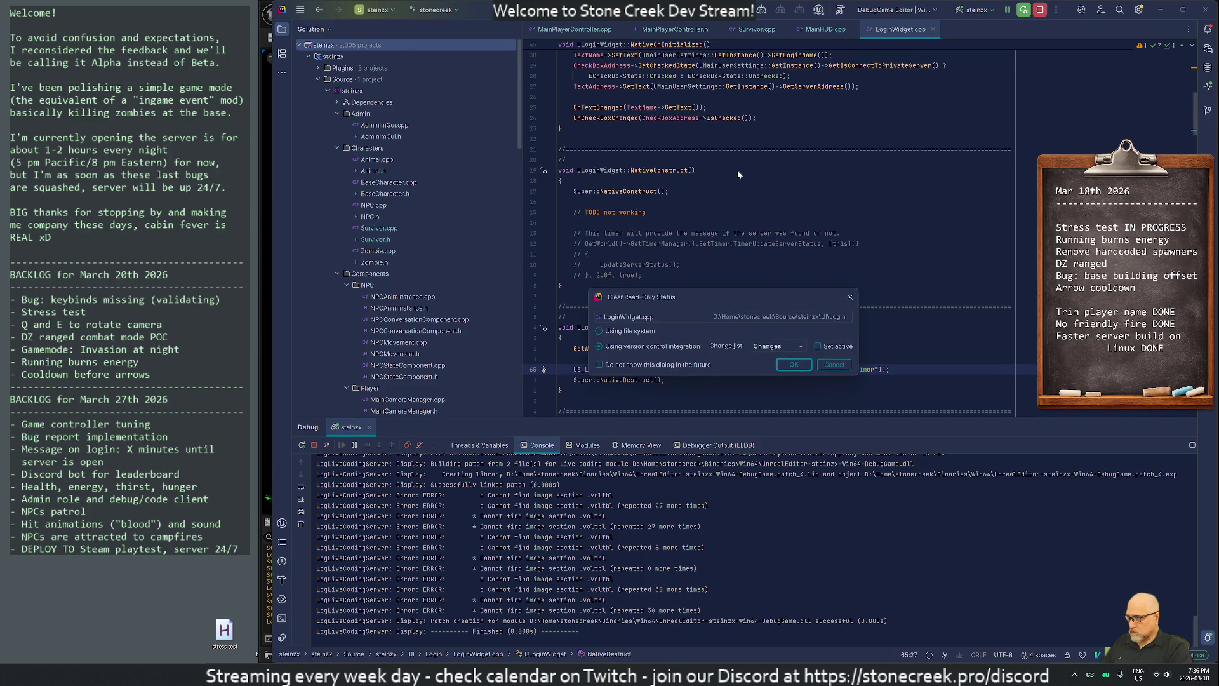
type(":q")
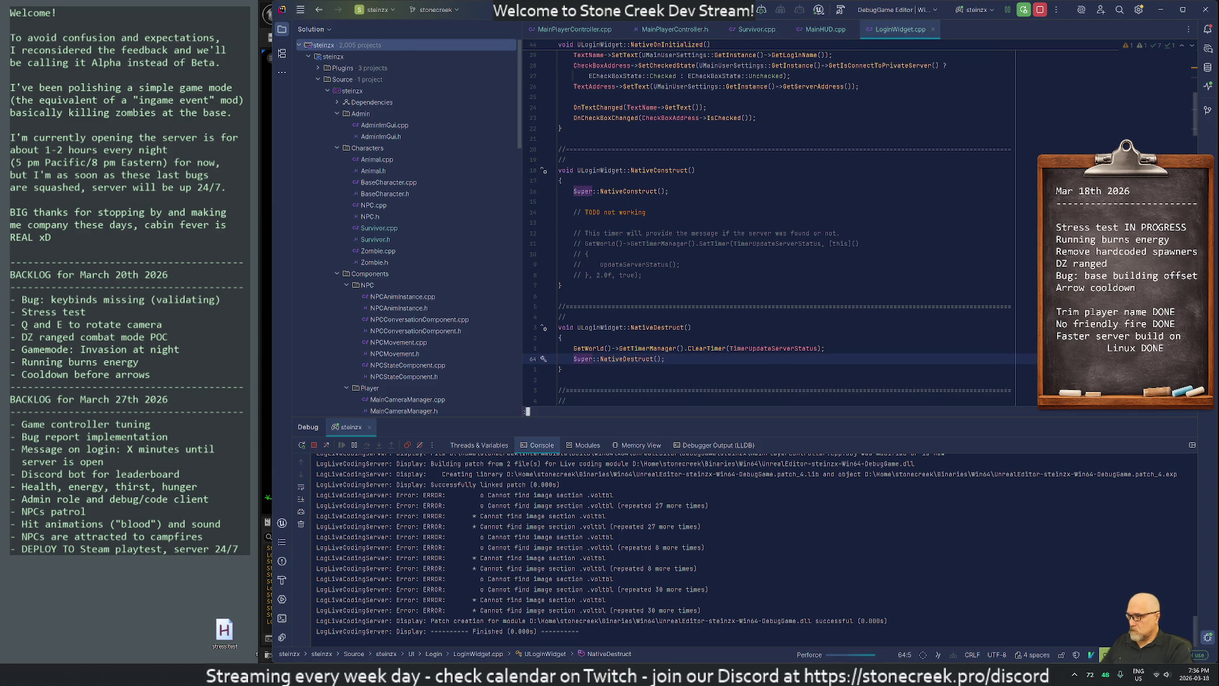
key("Return")
key("alt+Tab")
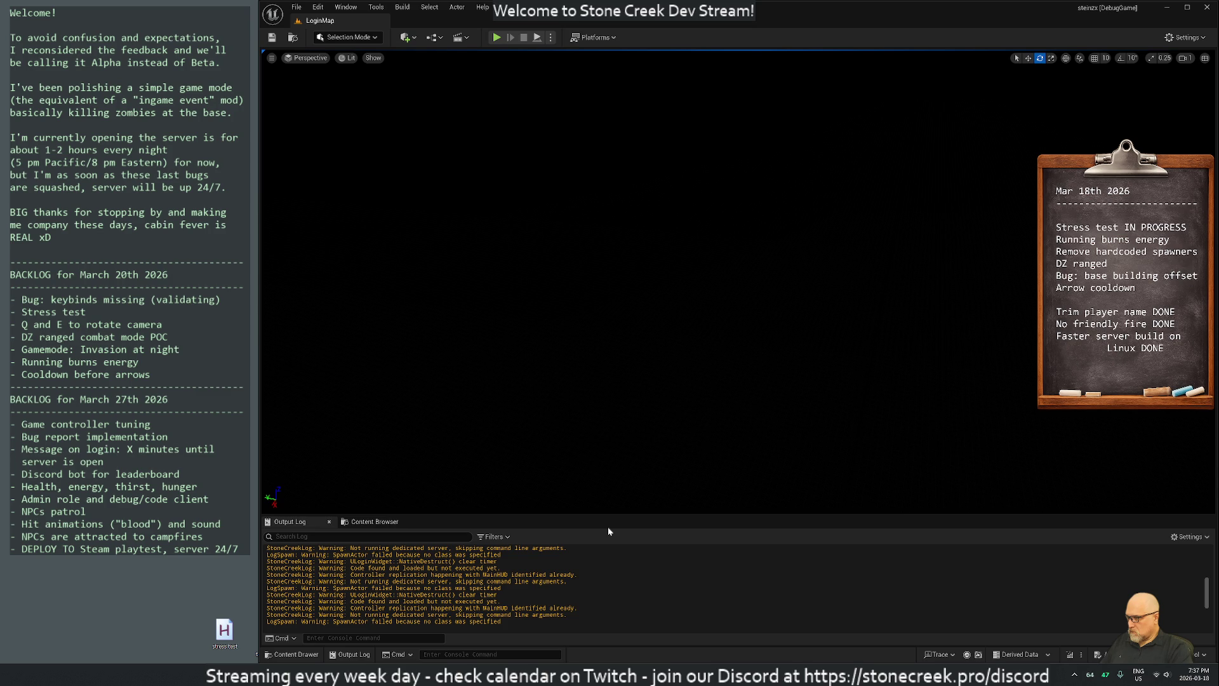
key("alt+Tab")
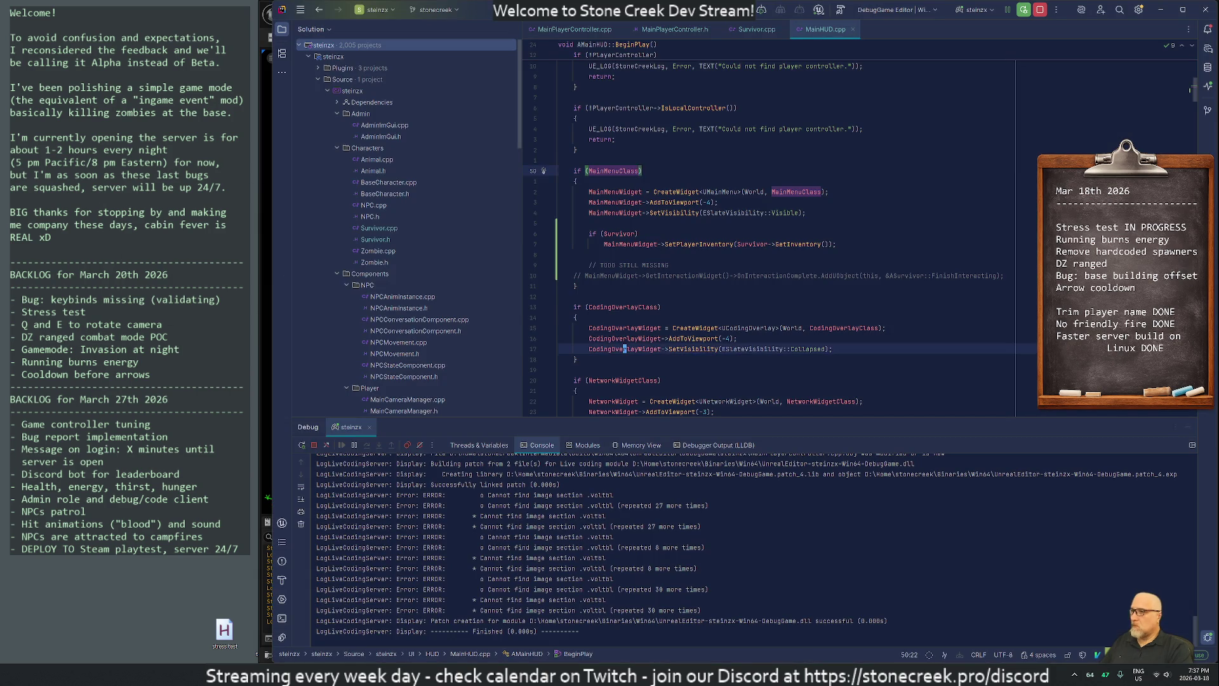